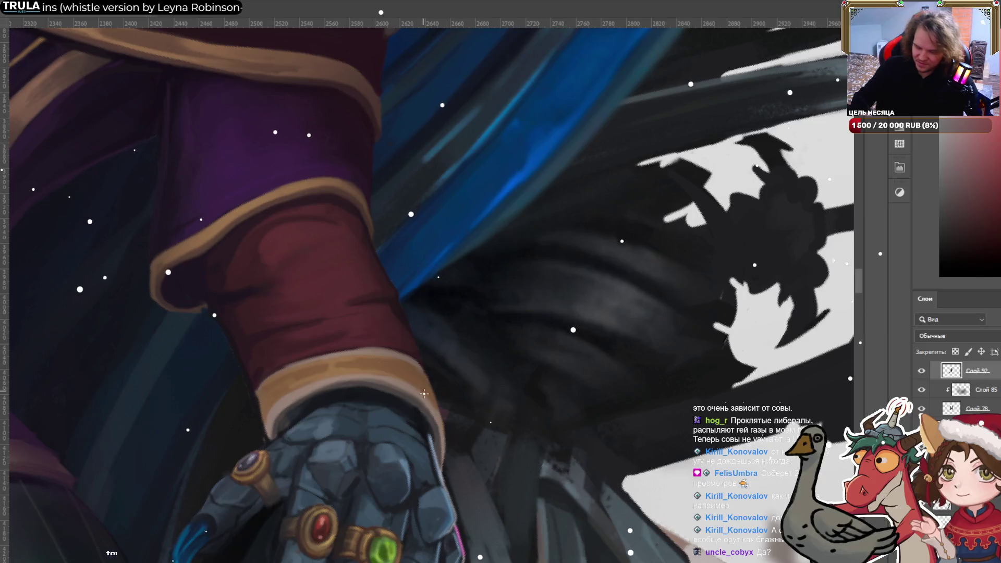
Sample a dark blue-grey from the cuff and rotate the view toward the gauntlet on the blades.
left_click(429, 425, "alt")
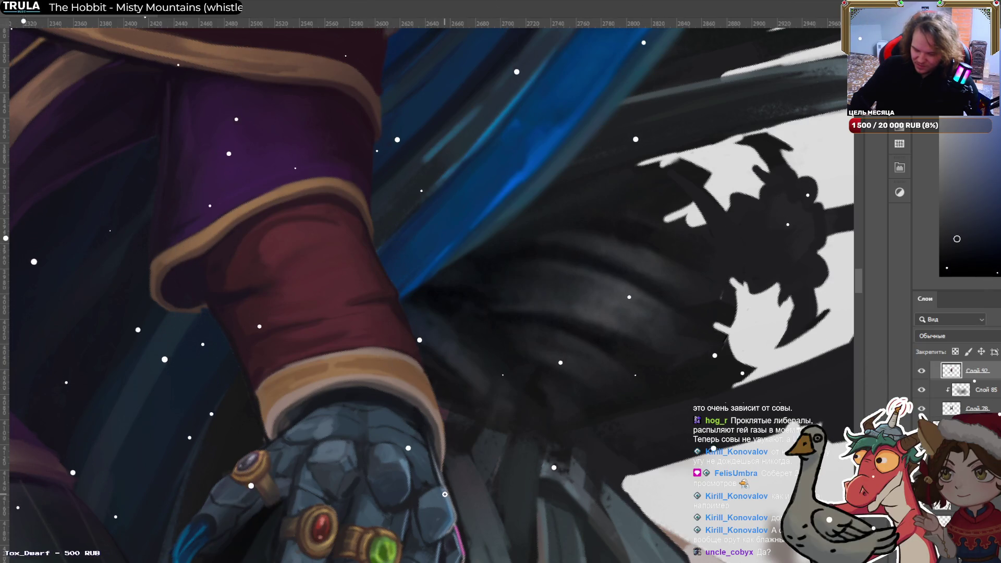
left_click(291, 414, "alt")
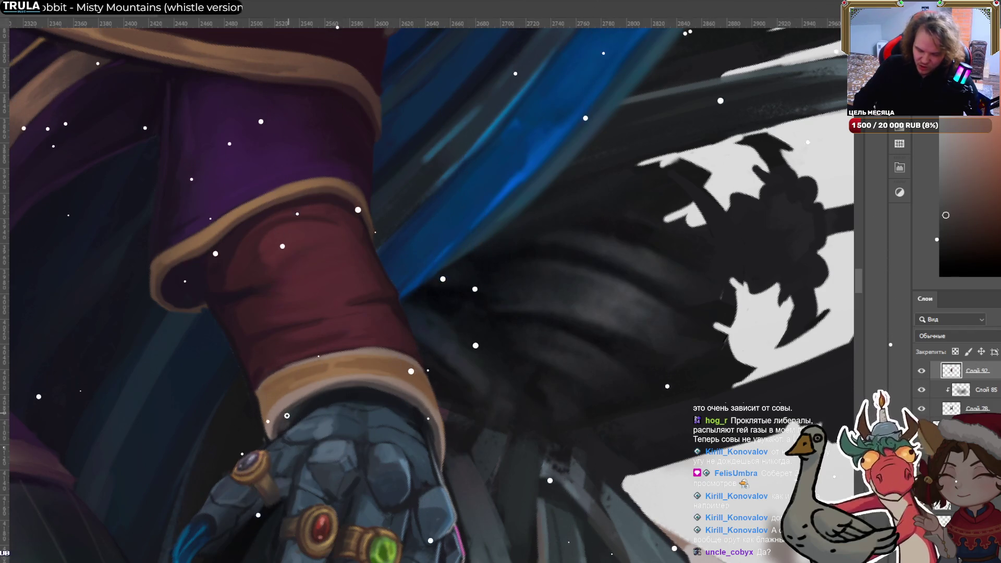
left_click(290, 414, "alt")
left_click(290, 415, "alt")
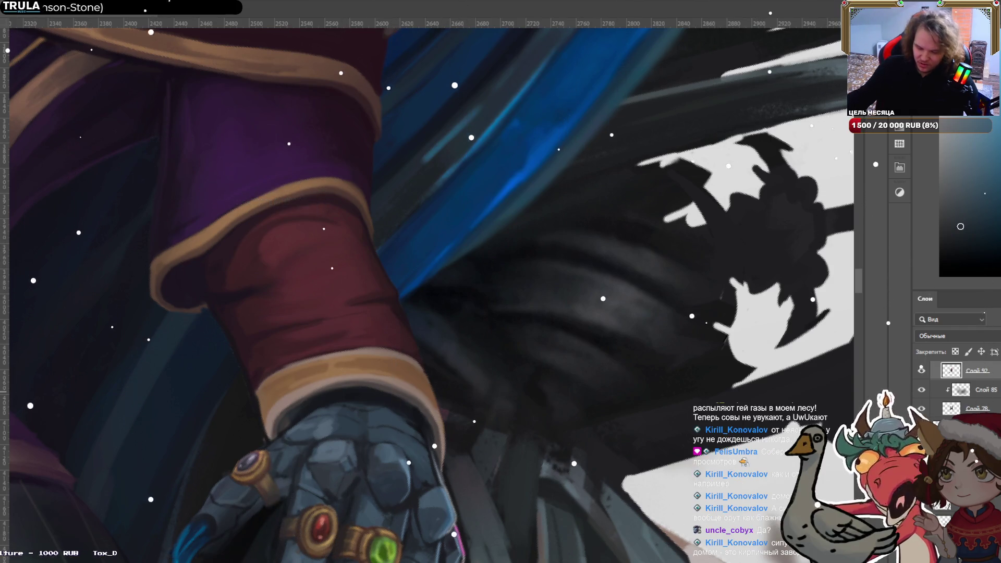
left_click(285, 423, "alt")
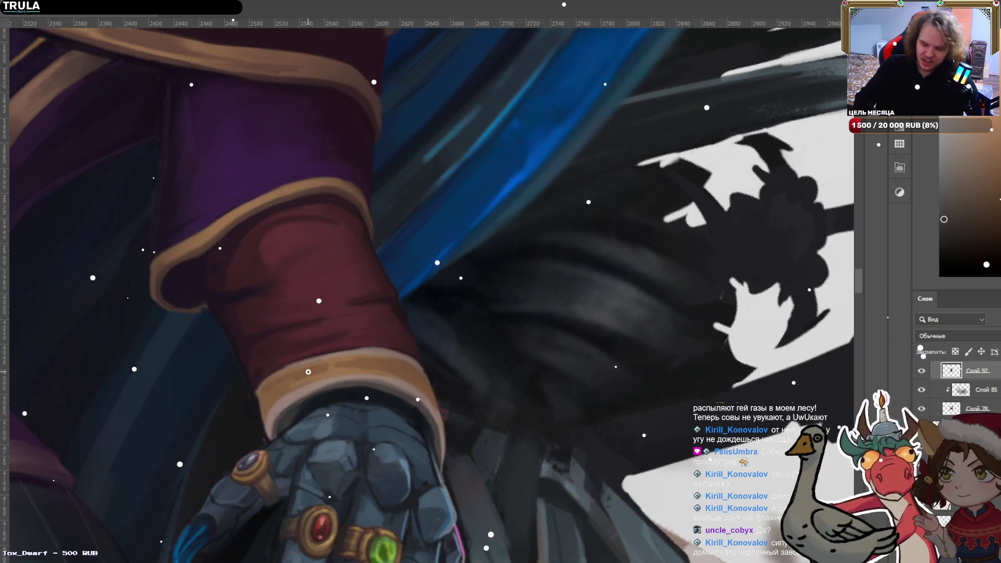
left_click_drag(308, 372, 608, 252)
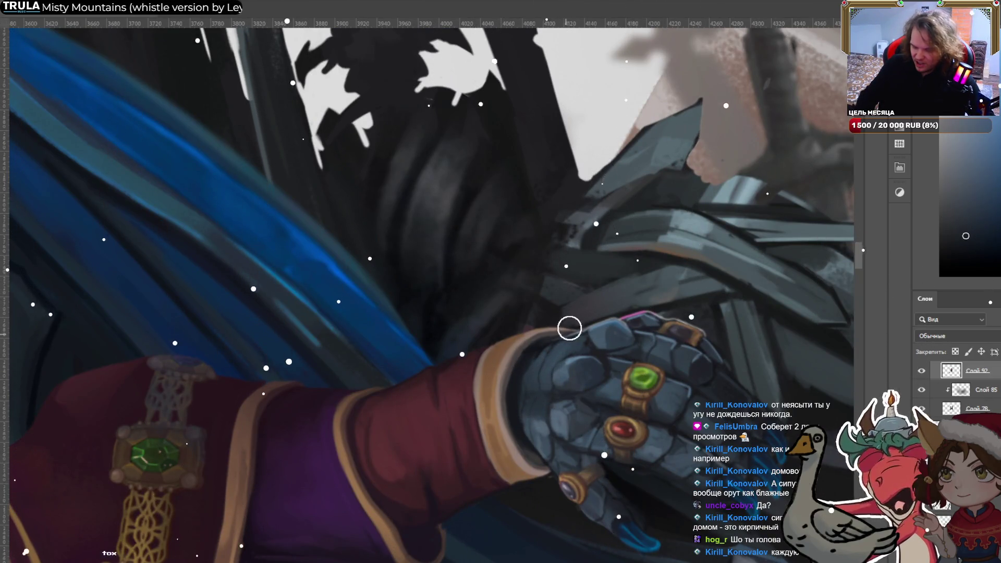
Sample lighter and darker blue-grey tones from the gauntlet on the blades while painting it.
left_click(537, 364, "alt")
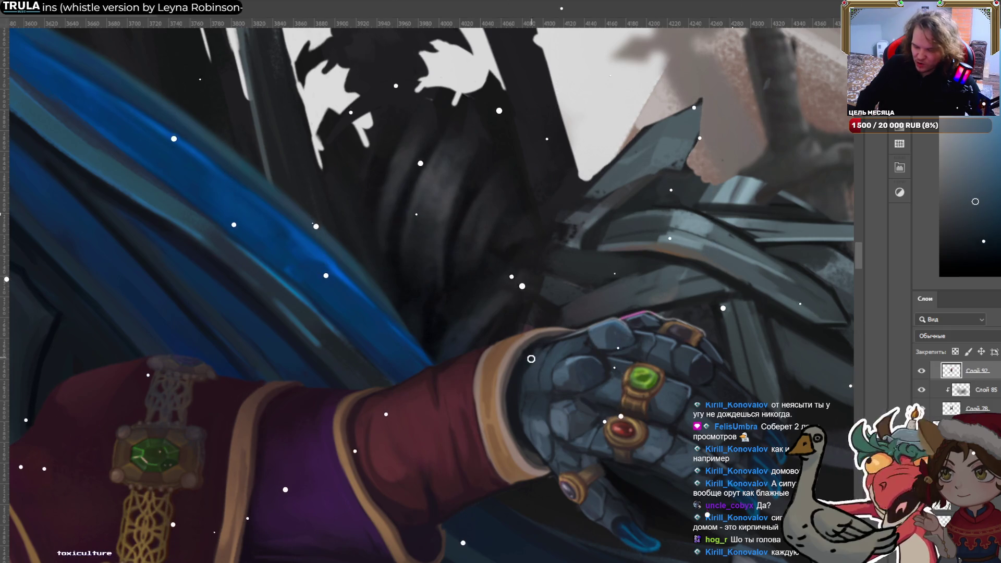
left_click(545, 345, "alt")
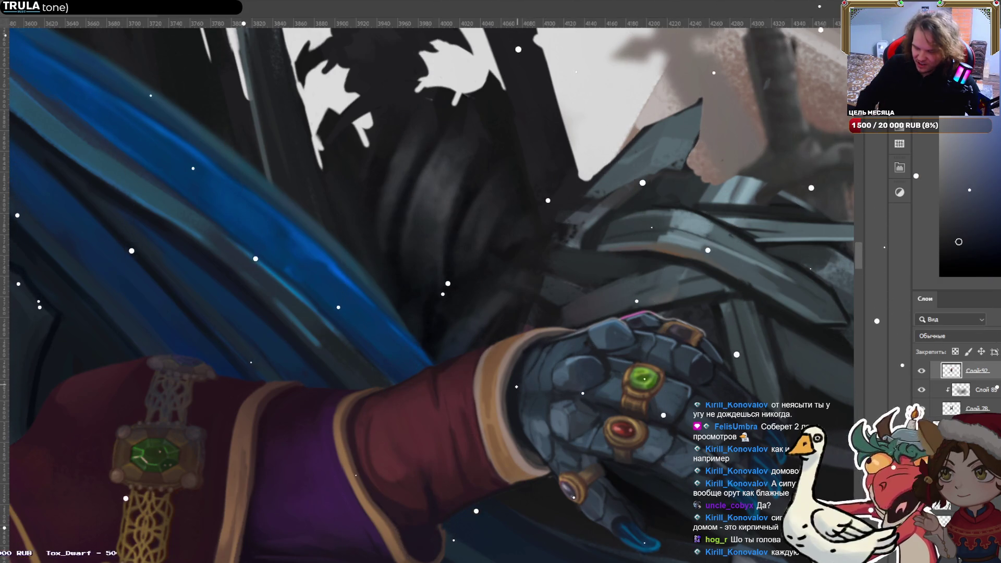
left_click(534, 344, "alt")
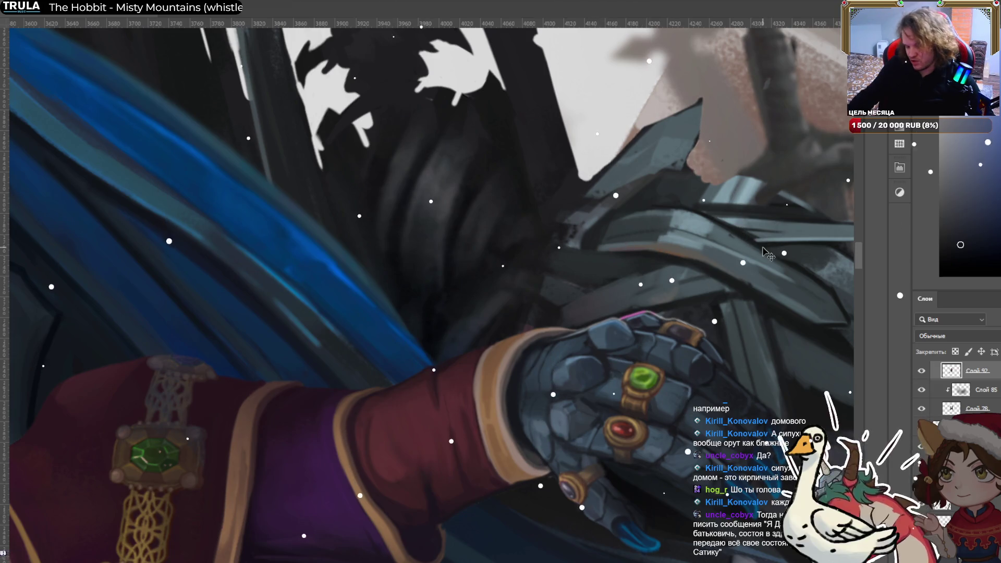
left_click(544, 424, "alt")
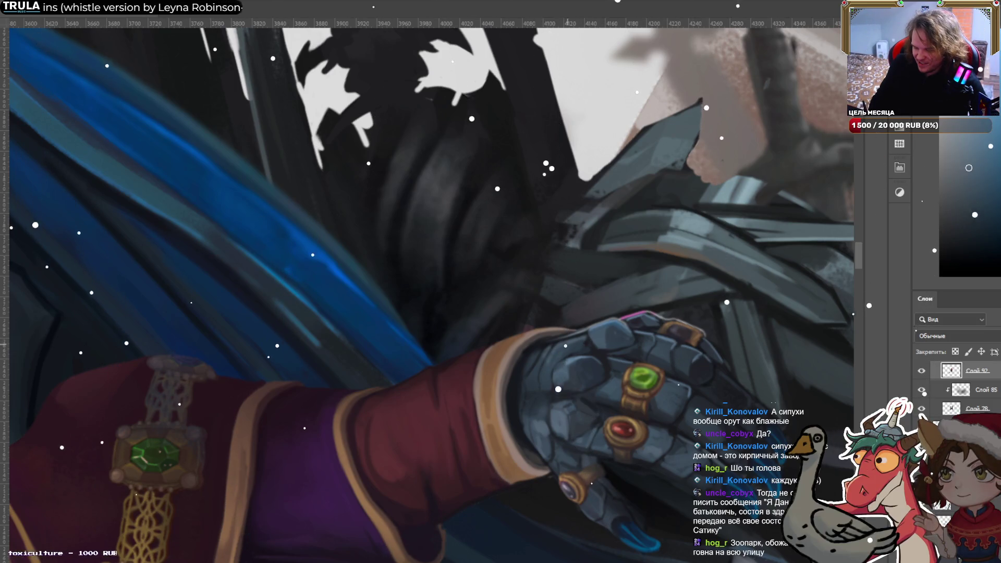
left_click(550, 367, "alt")
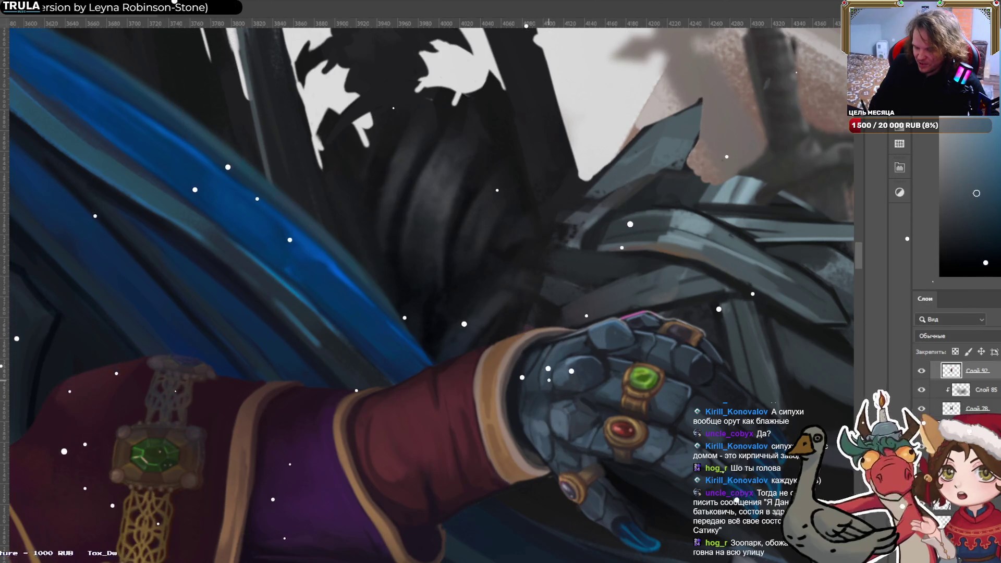
left_click(577, 354, "alt")
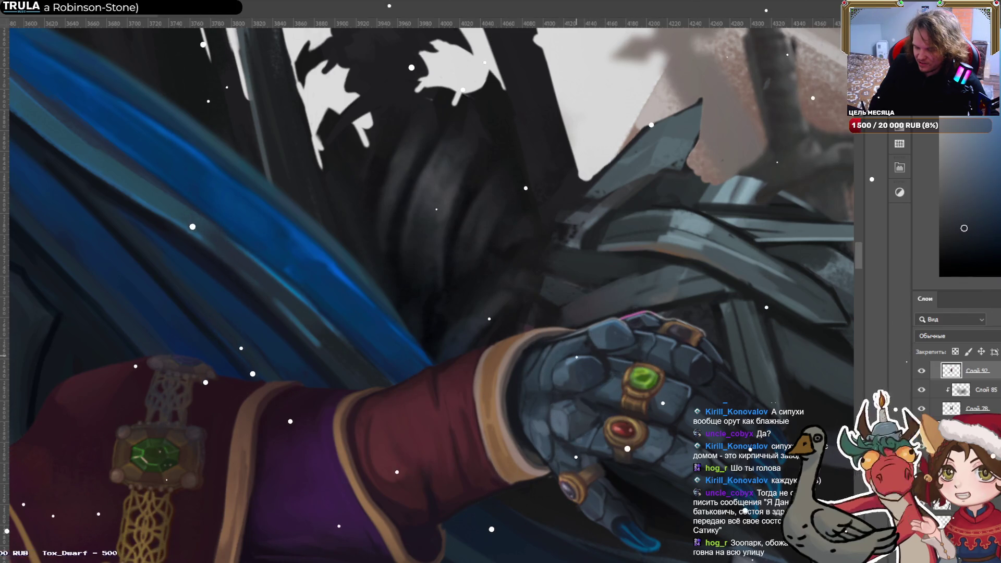
left_click(597, 347, "alt")
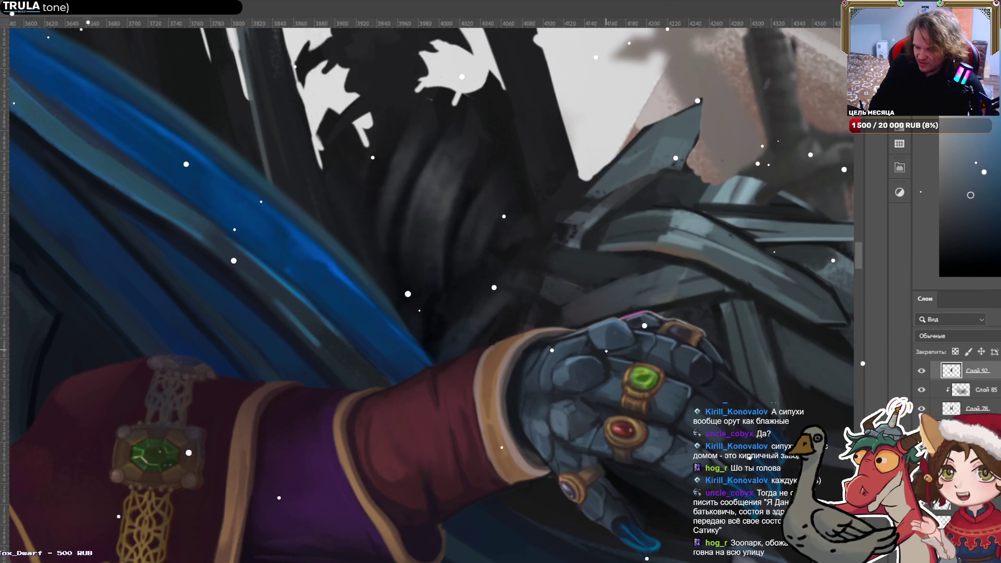
left_click(584, 337, "alt")
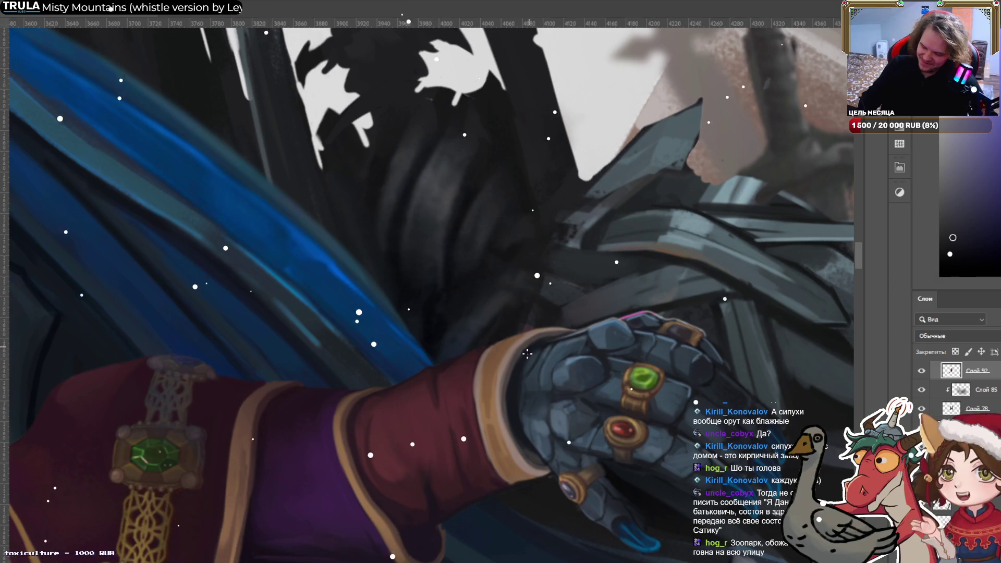
Resample bright and cuff tones from the gauntlet, ending on a darker glove shade.
left_click(550, 340, "alt")
left_click(527, 365, "alt")
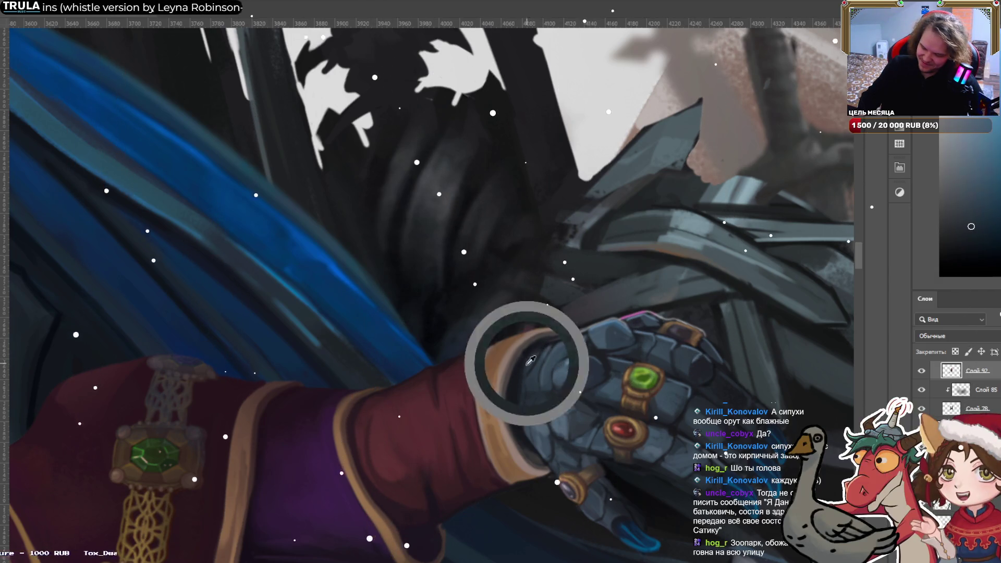
left_click(518, 376, "alt")
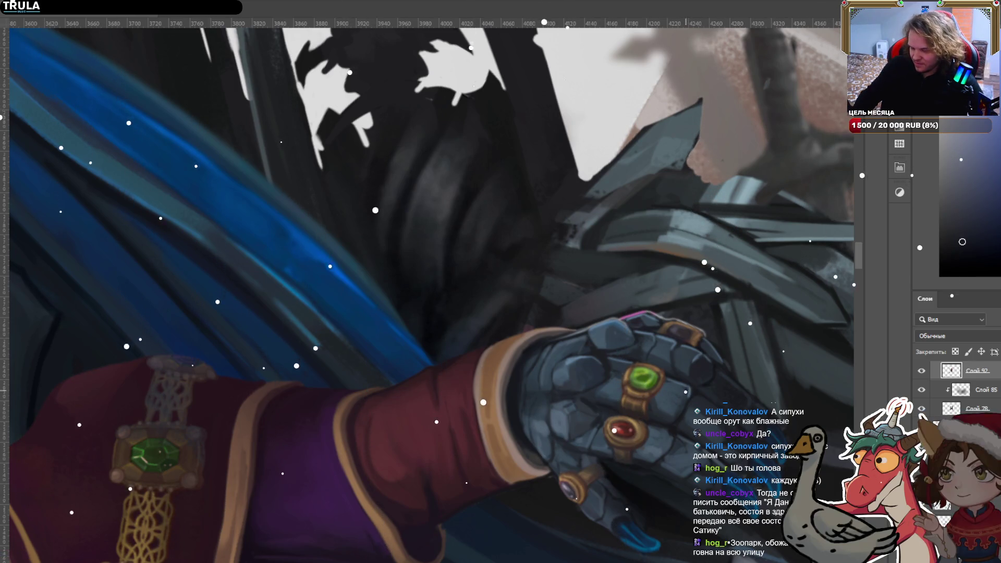
left_click(651, 450, "alt")
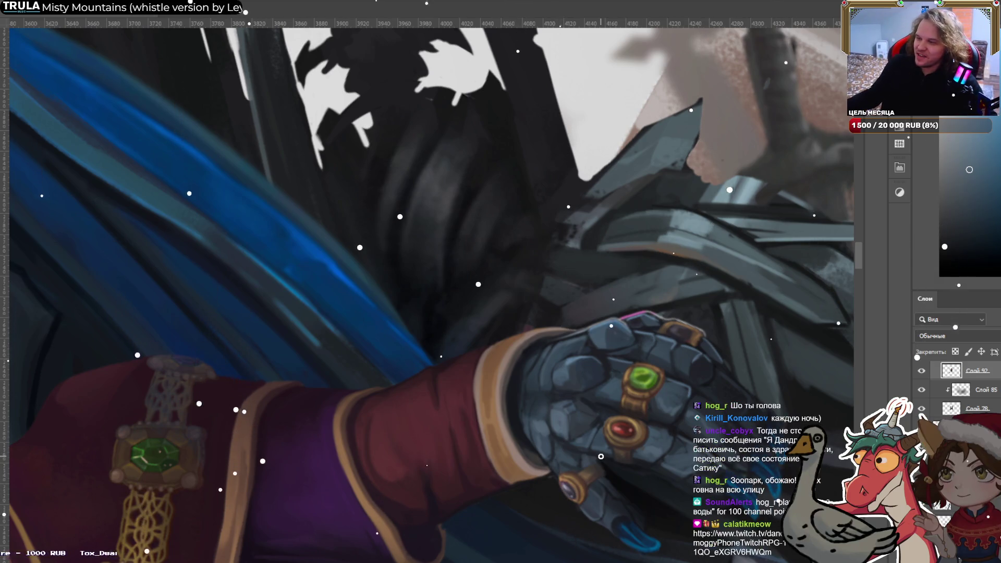
left_click(609, 349, "alt")
Straighten the view, rotate around the ringed gauntlet, and sample its light and dark tones.
mouse_move(656, 314)
left_mouse_down()
mouse_move(548, 417)
mouse_move(520, 464)
left_mouse_up()
scroll(599, 364, "down", 5)
scroll(570, 297, "up", 6)
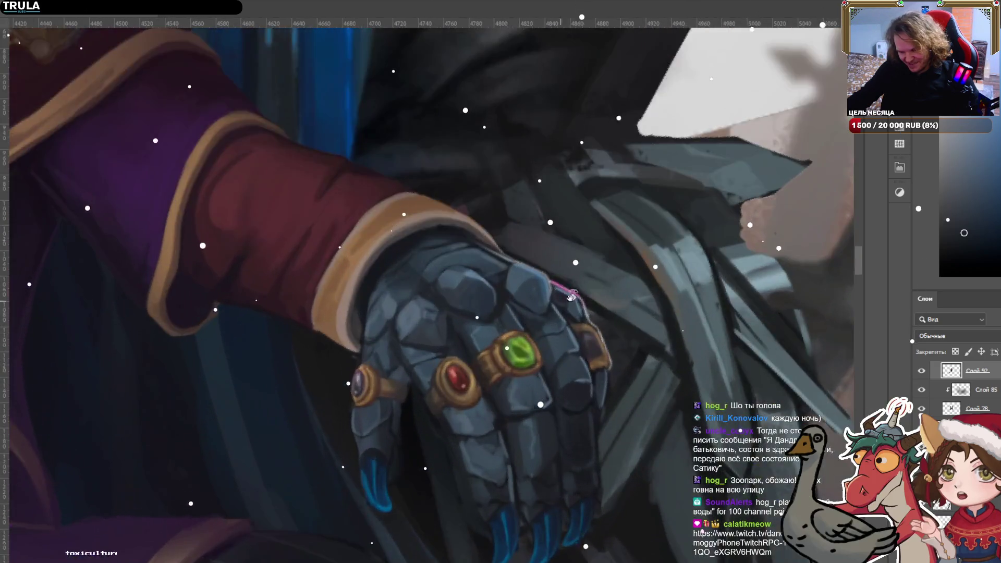
left_click_drag(571, 297, 647, 457)
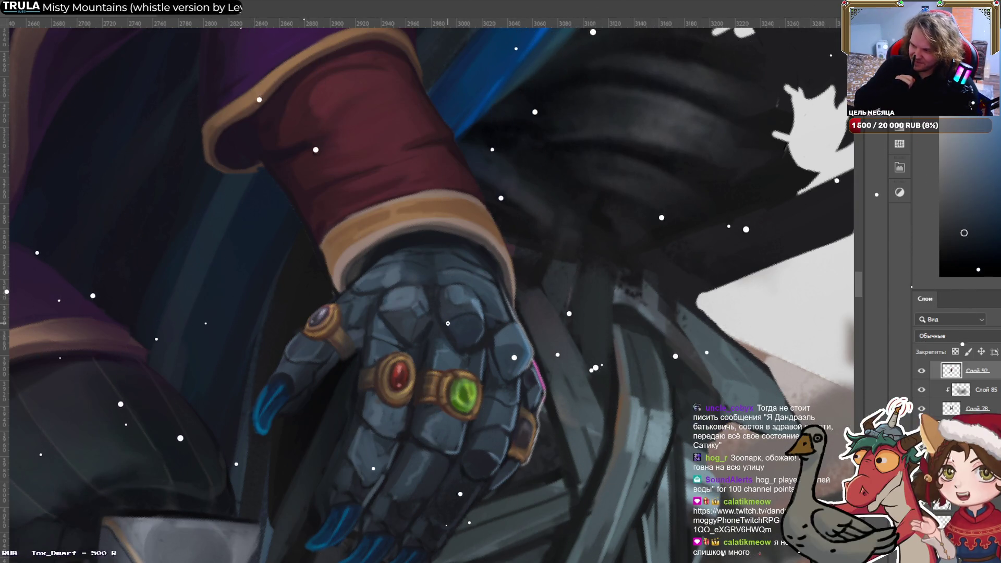
left_click(385, 299, "alt")
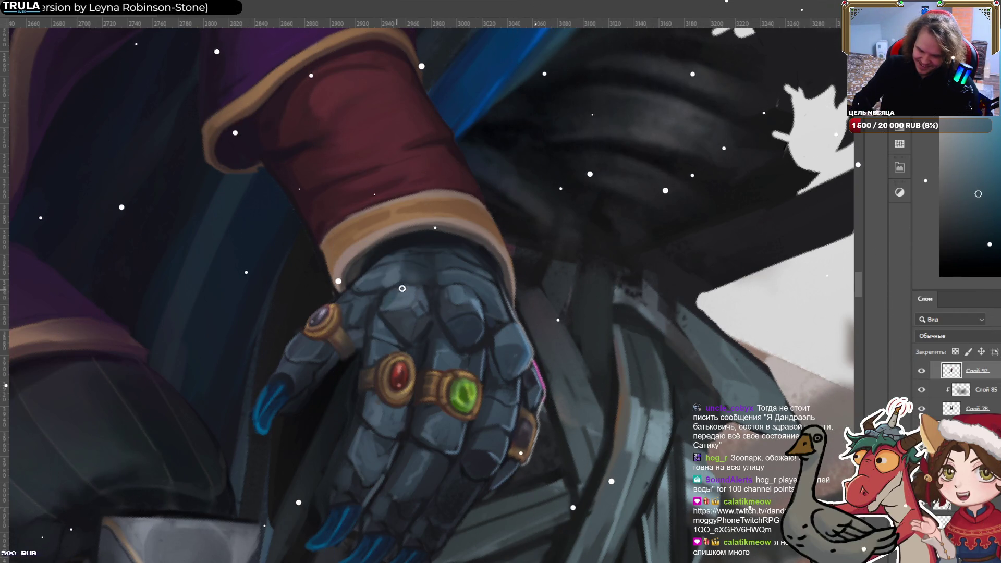
left_click(385, 292, "alt")
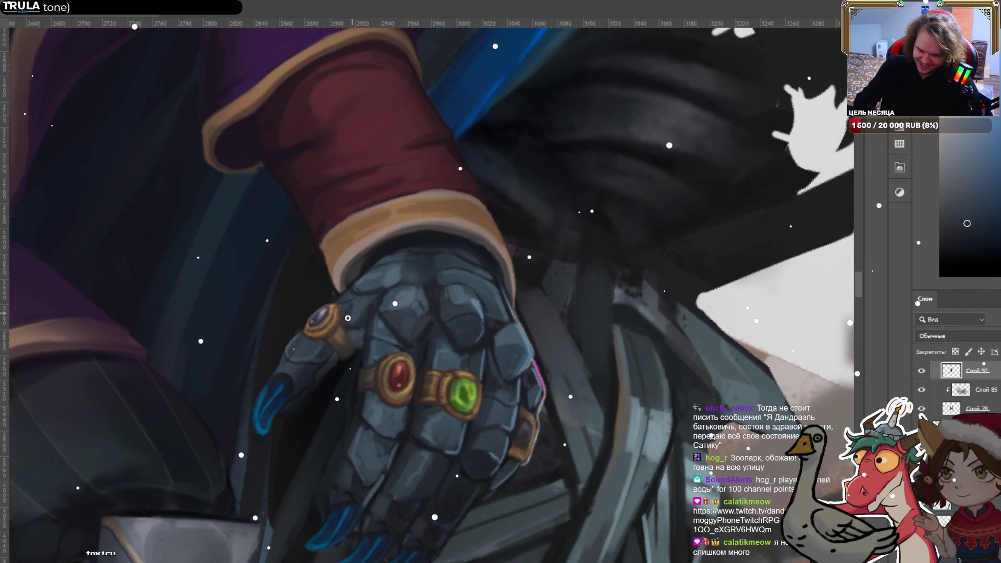
Sample more blue-grey tones near the rings and shadows of the glove, then zoom out.
left_click(435, 424, "alt")
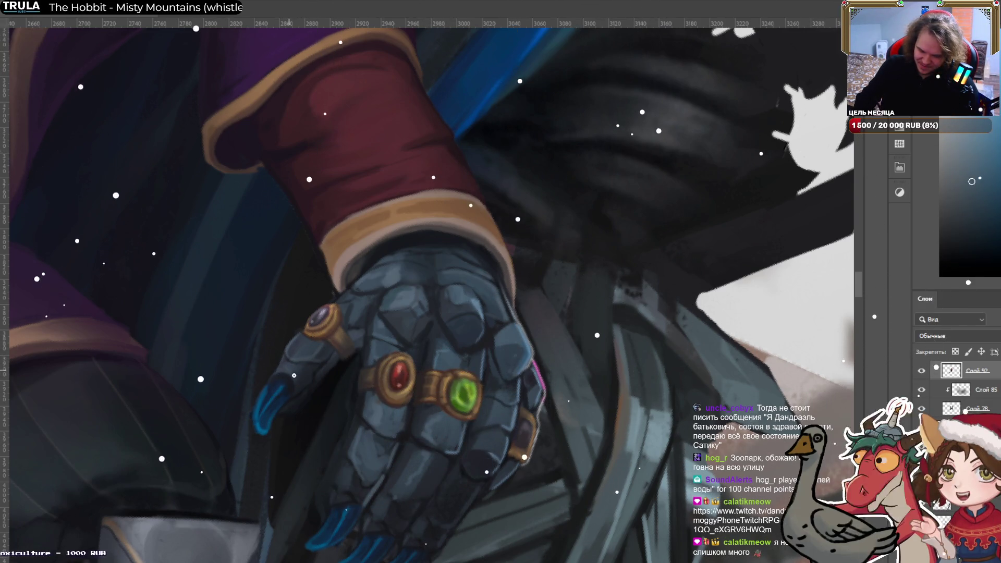
left_click(358, 446, "alt")
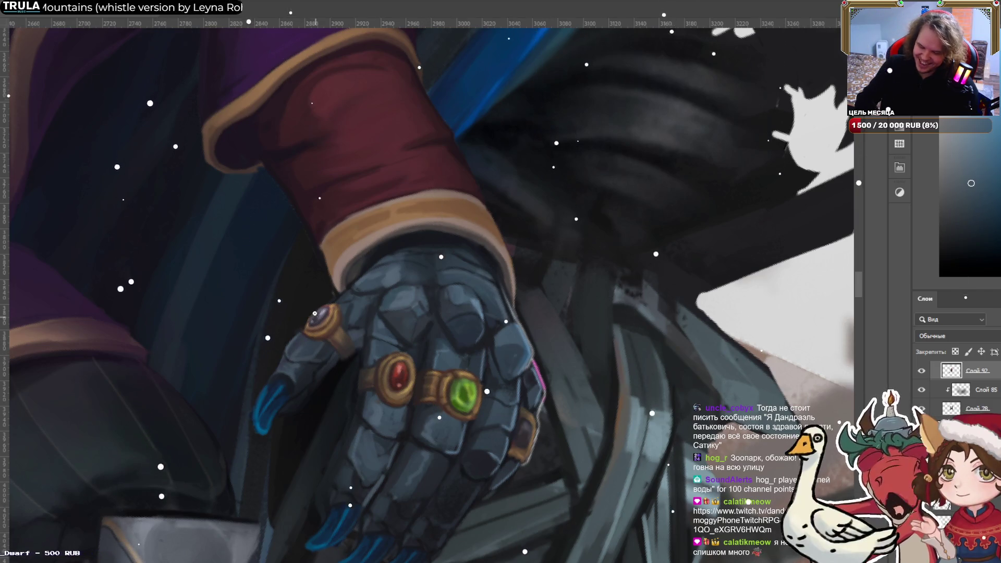
left_click(358, 310, "alt")
left_click_drag(358, 310, 359, 314)
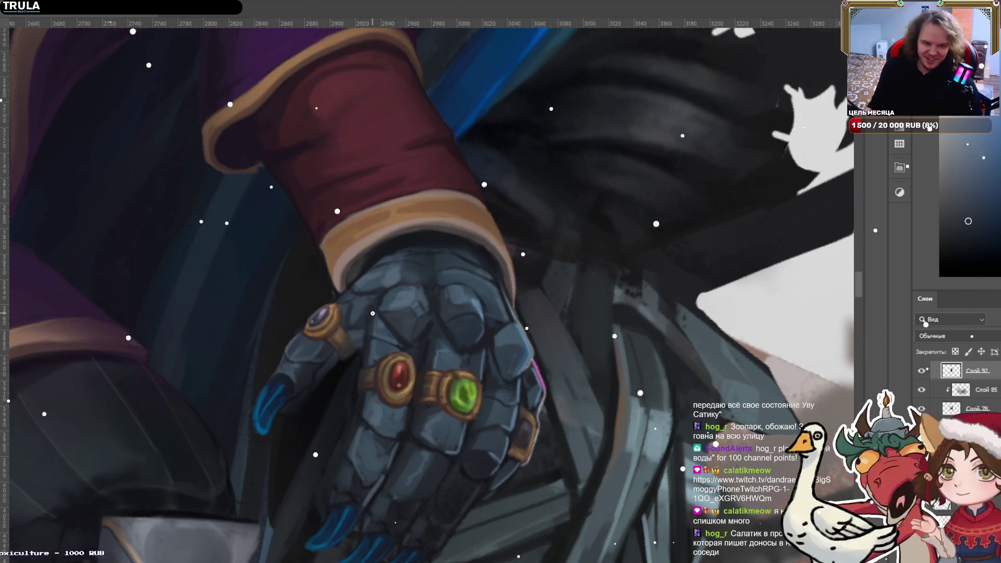
left_click(483, 357, "alt")
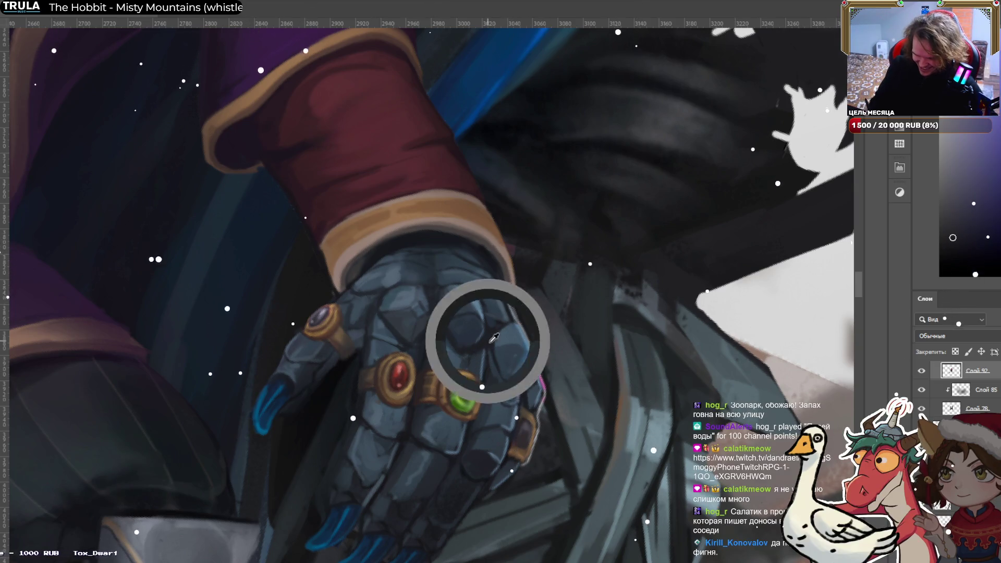
left_click(483, 364, "alt")
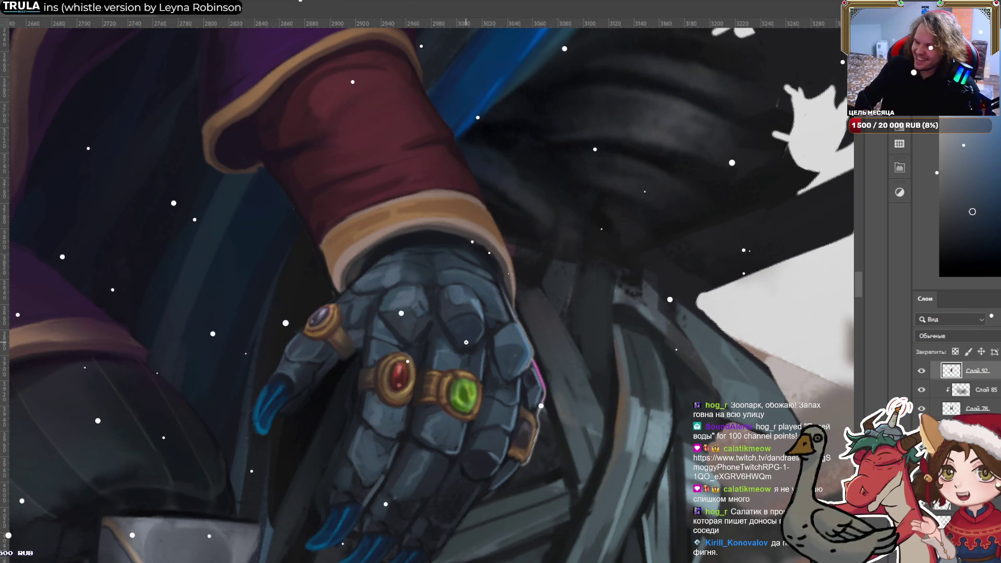
left_click(489, 340, "alt")
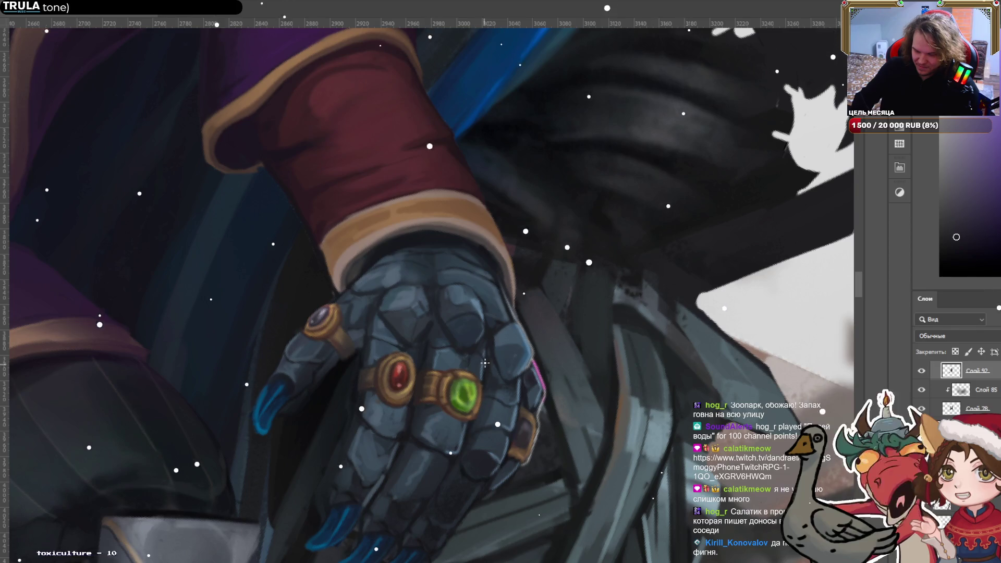
left_click(426, 430, "alt")
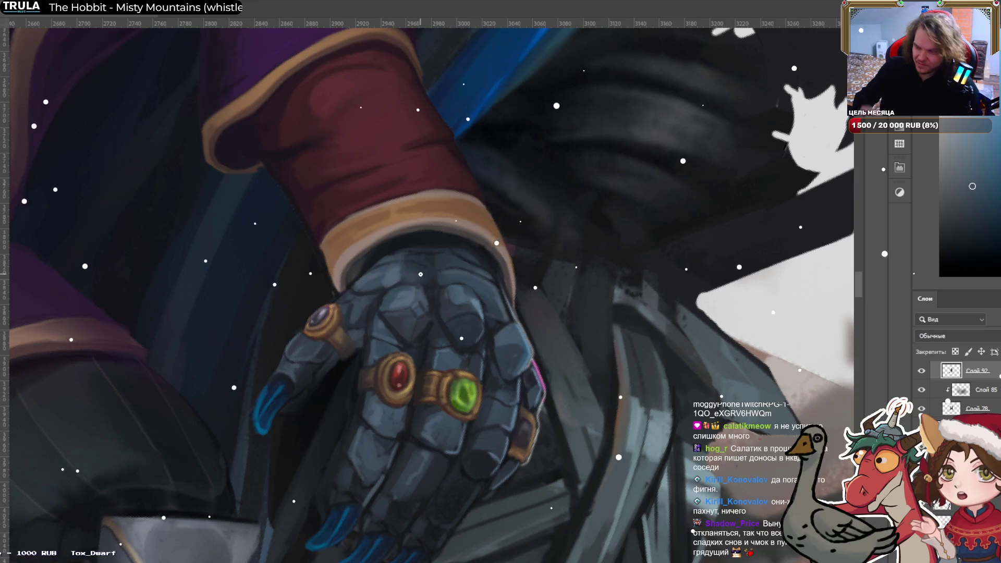
scroll(420, 274, "down", 6)
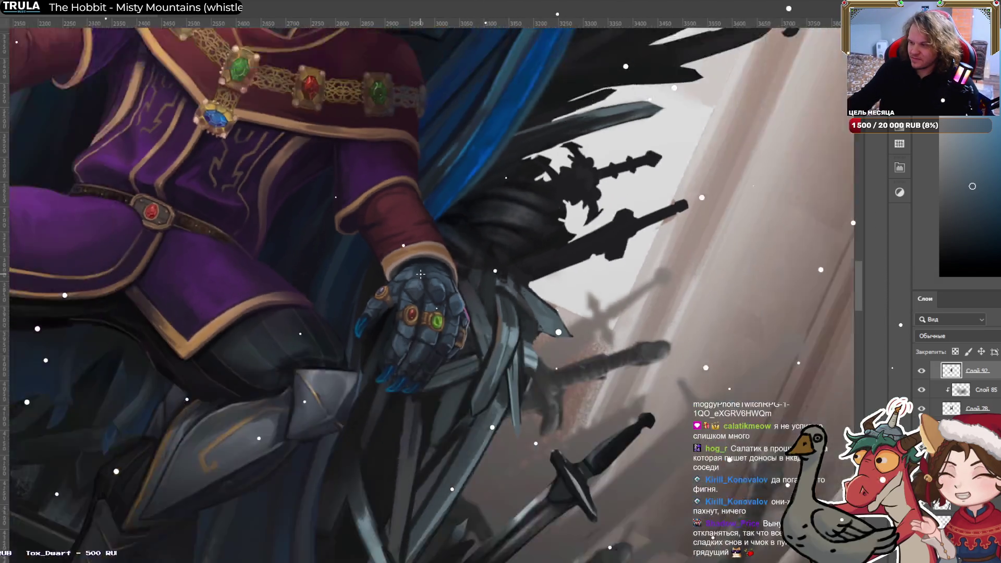
Rotate the view around the hand and paint a light blue highlight along the claw tip.
left_click_drag(420, 274, 429, 204)
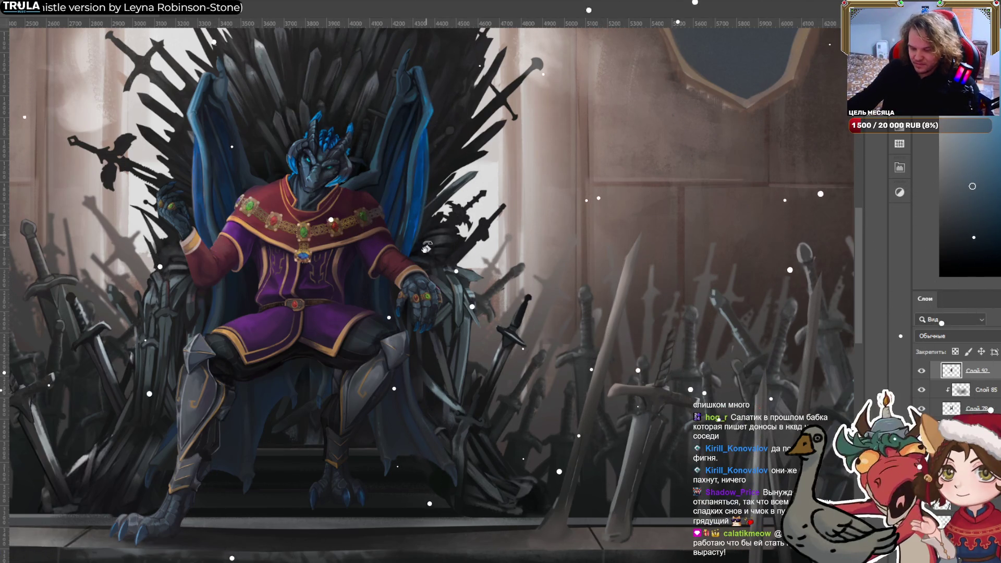
scroll(425, 240, "down", 2)
scroll(380, 277, "up", 8)
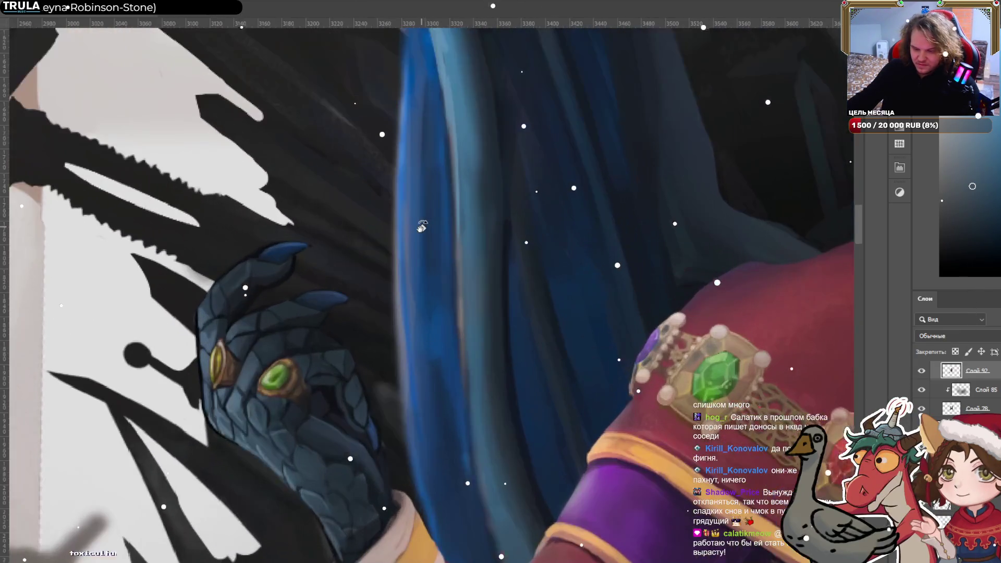
left_click_drag(422, 227, 382, 282)
scroll(492, 302, "up", 3)
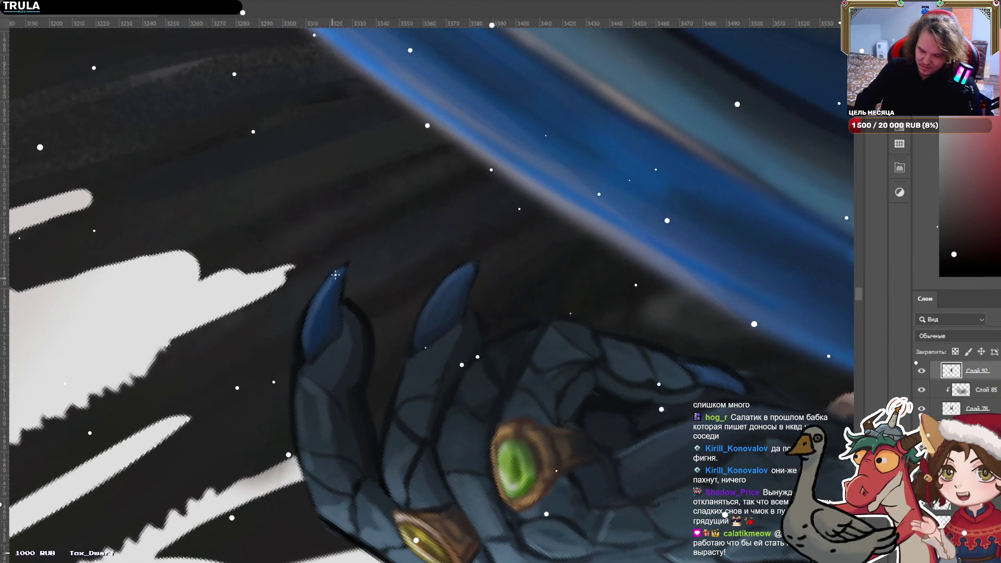
left_click_drag(324, 285, 313, 308)
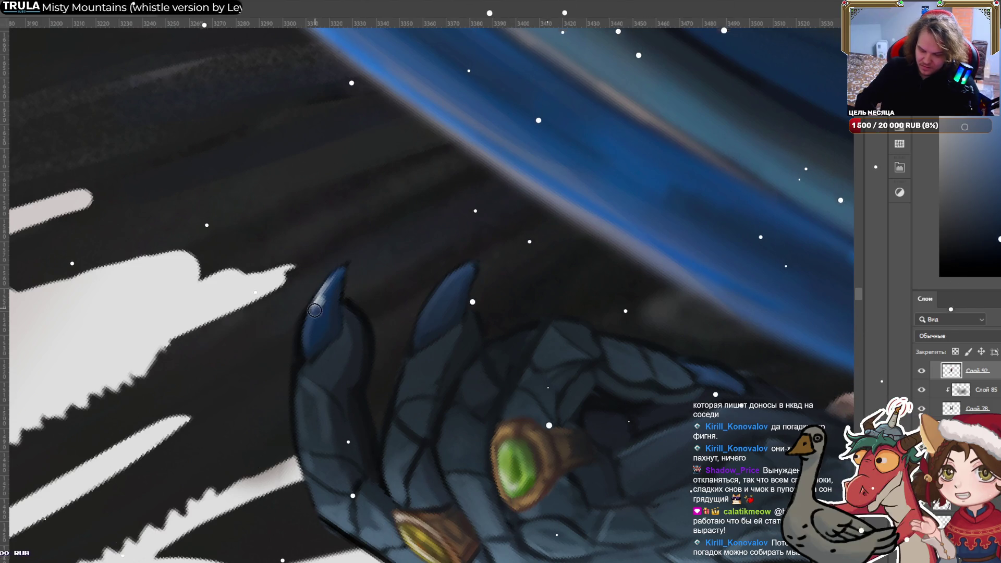
Sample claw-tip and pale colours for further edge highlights, then zoom out.
left_click(319, 304, "alt")
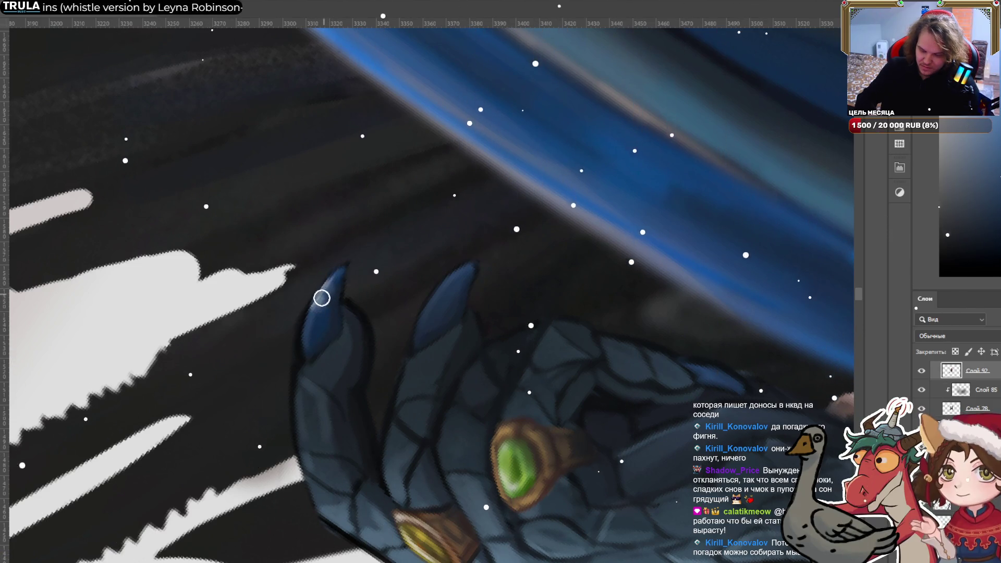
left_click(312, 321, "alt")
left_click(321, 302, "alt")
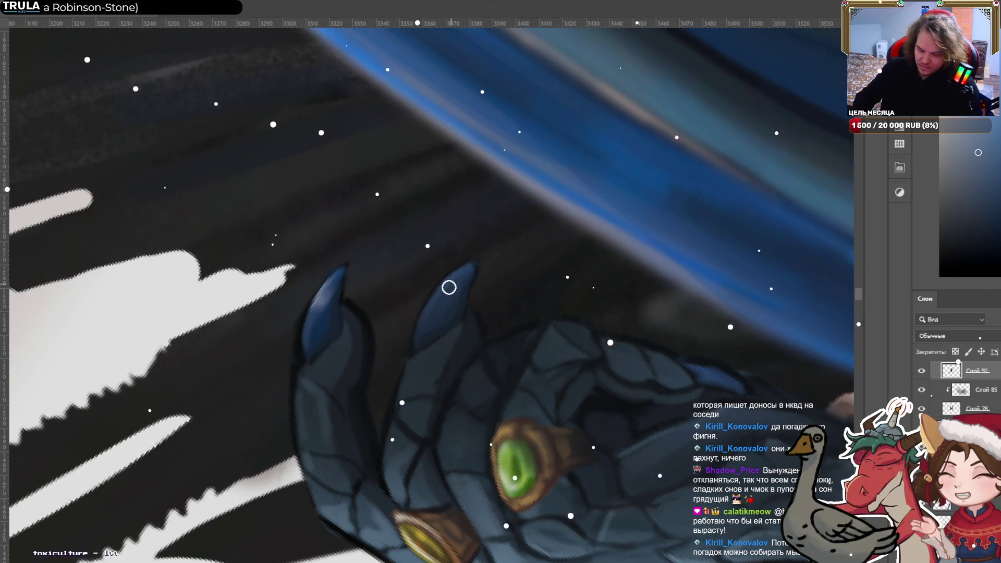
left_click(227, 290, "alt")
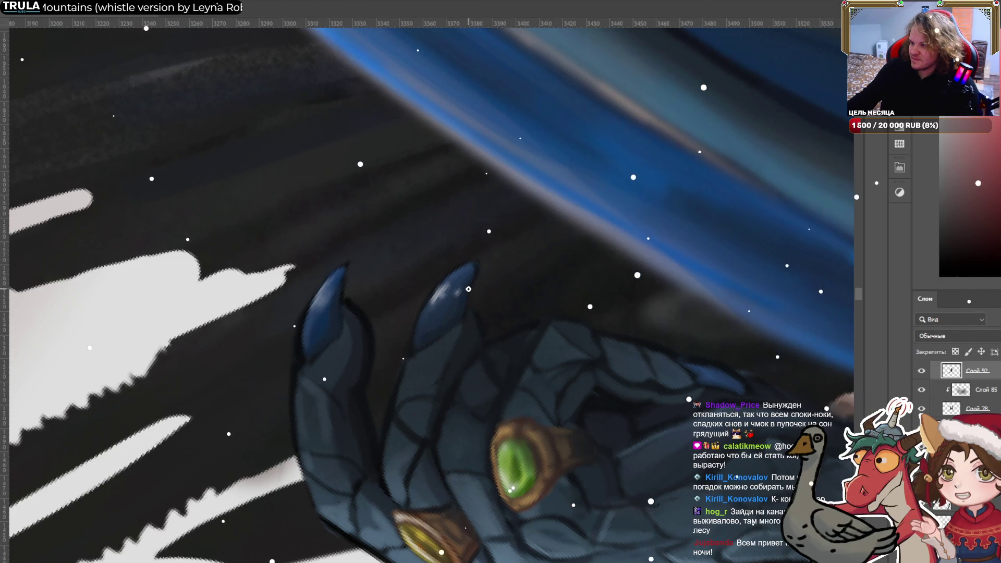
scroll(468, 288, "down", 2)
scroll(468, 289, "down", 3)
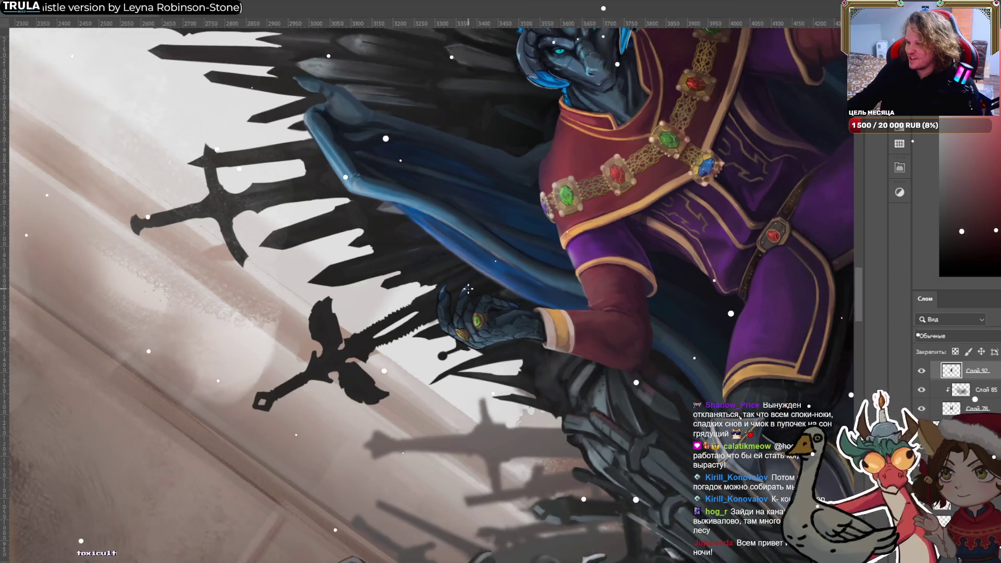
Rotate the canvas back to level with R and zoom out to show the full throne painting.
scroll(532, 224, "down", 1)
key("r")
mouse_move(532, 224)
left_mouse_down()
mouse_move(553, 396)
mouse_move(442, 457)
mouse_move(554, 452)
left_mouse_up()
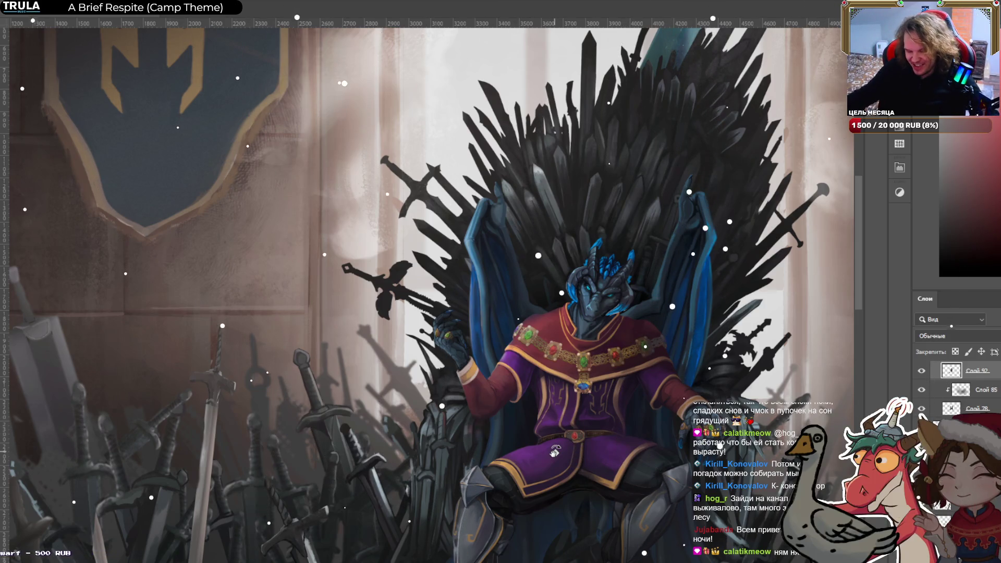
scroll(554, 451, "down", 3)
scroll(665, 261, "up", 1)
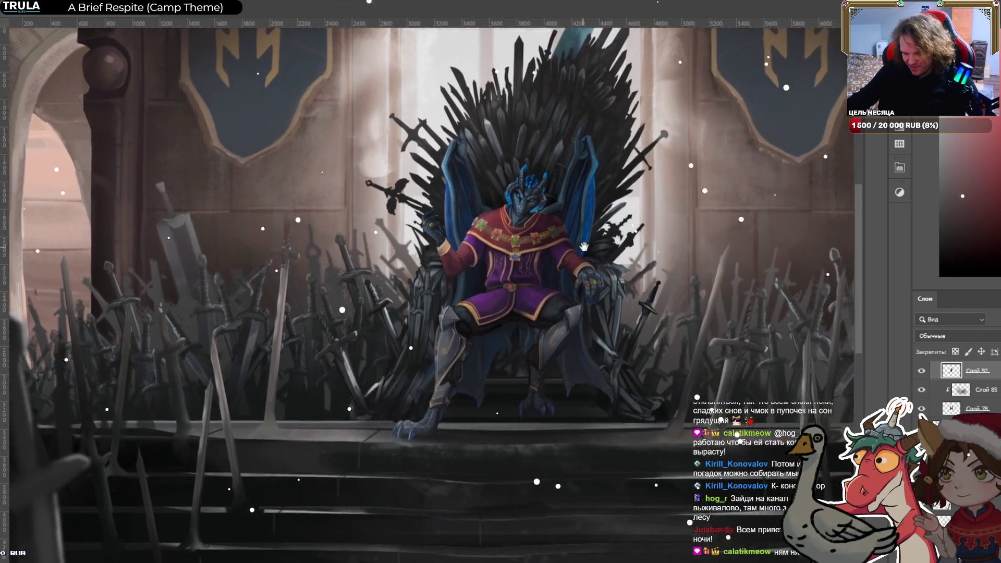
scroll(665, 261, "up", 1)
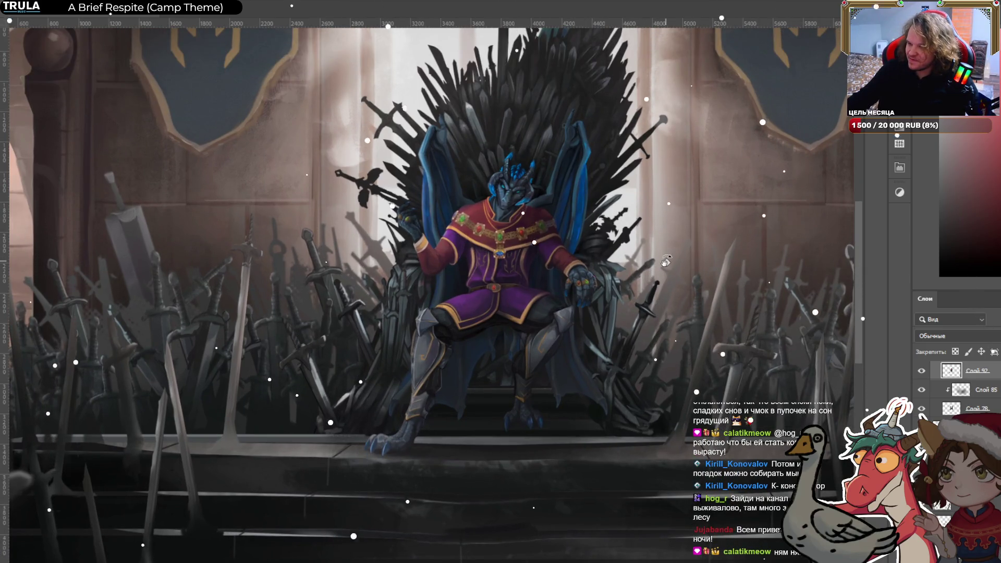
scroll(665, 260, "up", 1)
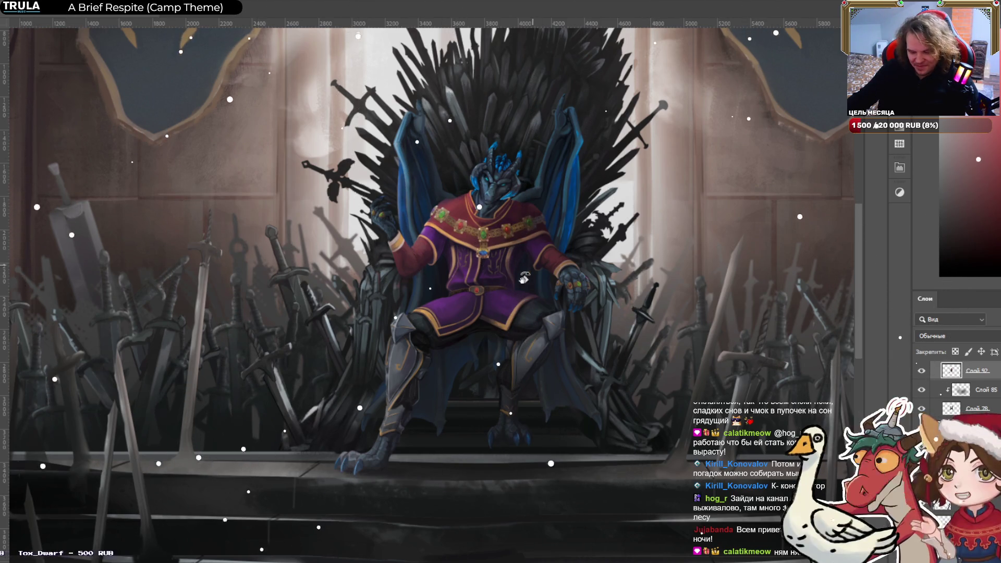
scroll(515, 293, "up", 5)
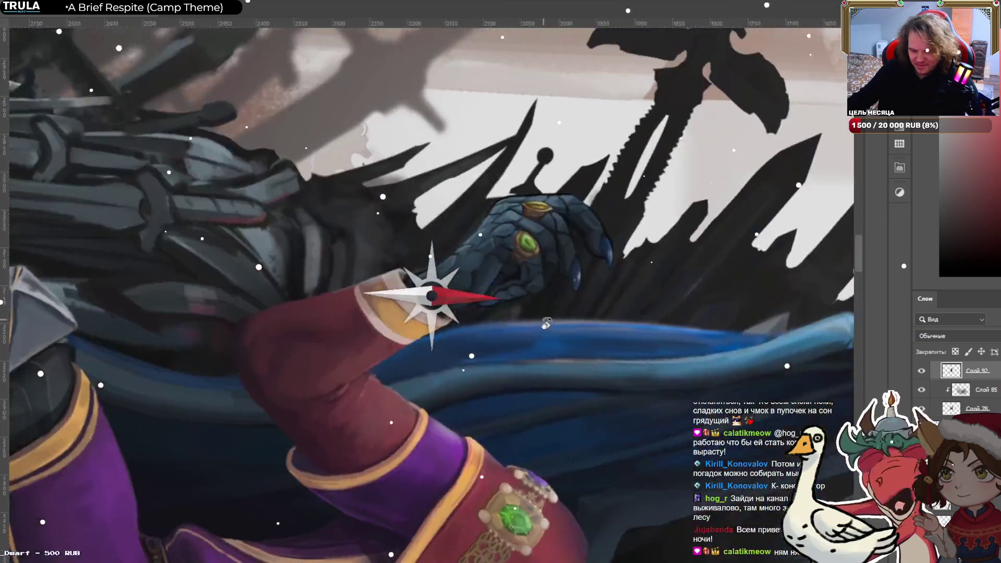
left_click_drag(546, 324, 493, 164)
Sample the hand's dark blue-grey scale colour and the sleeve cuff colour in close-up.
left_click(402, 157, "alt")
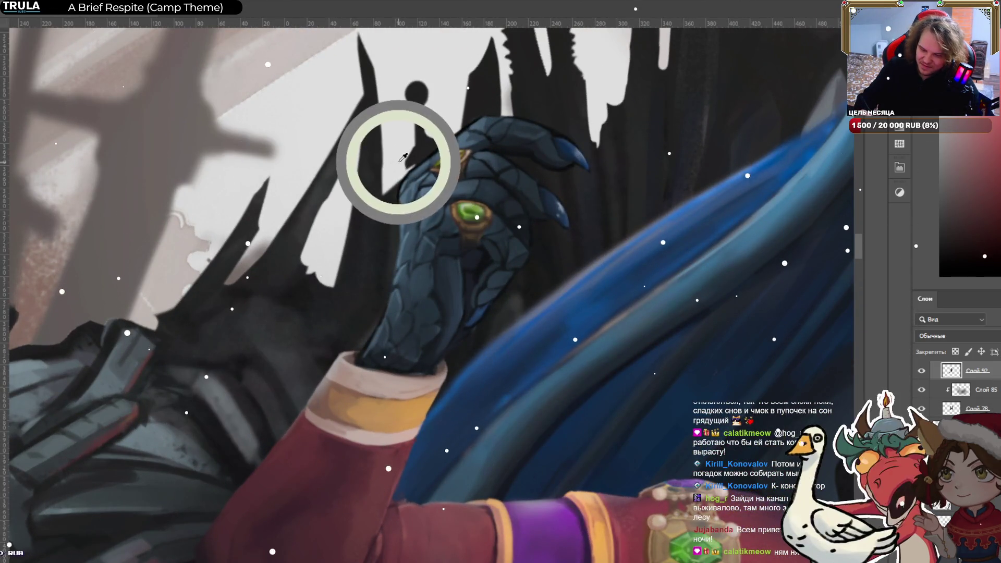
left_click(380, 368, "alt")
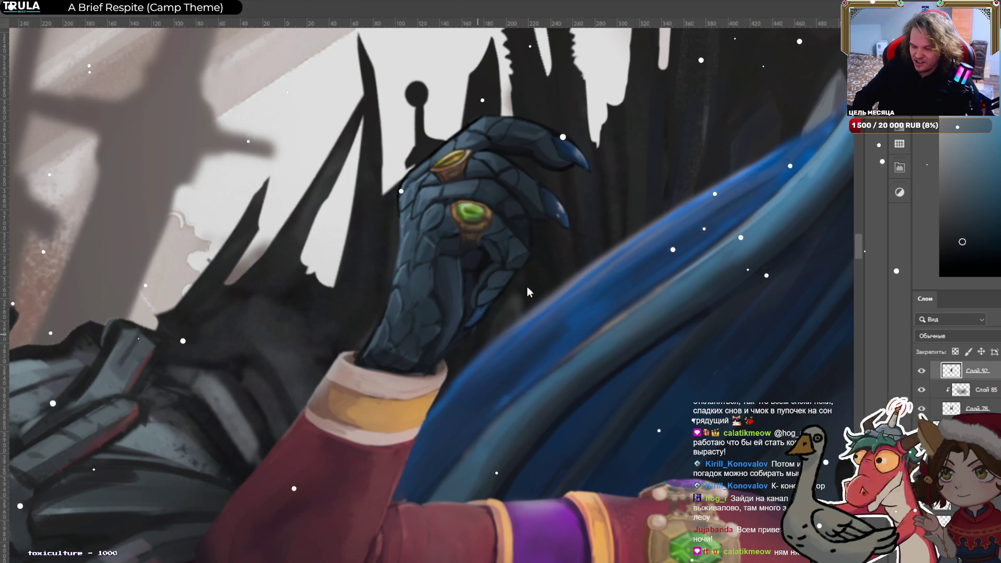
left_click(421, 370, "alt")
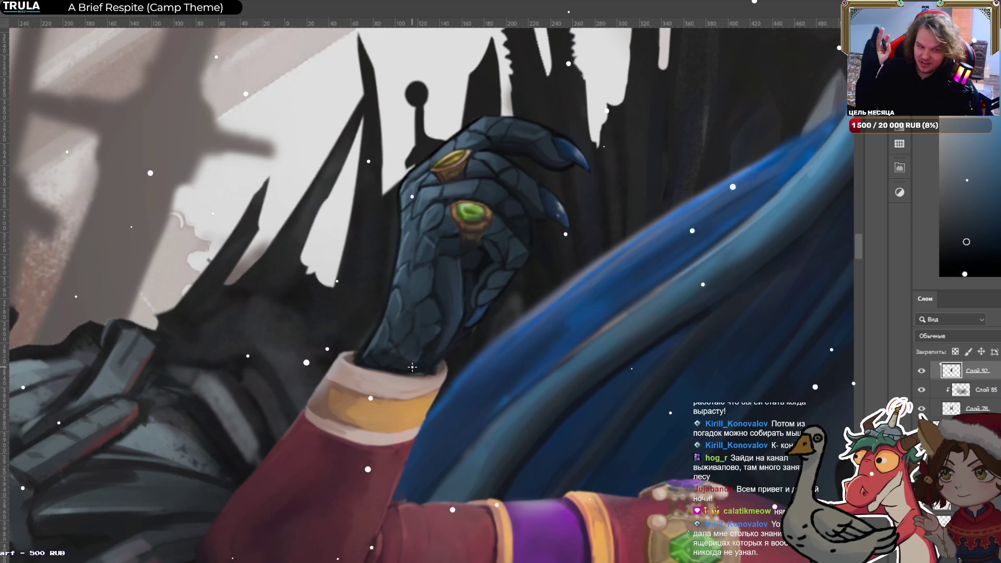
scroll(495, 130, "up", 3)
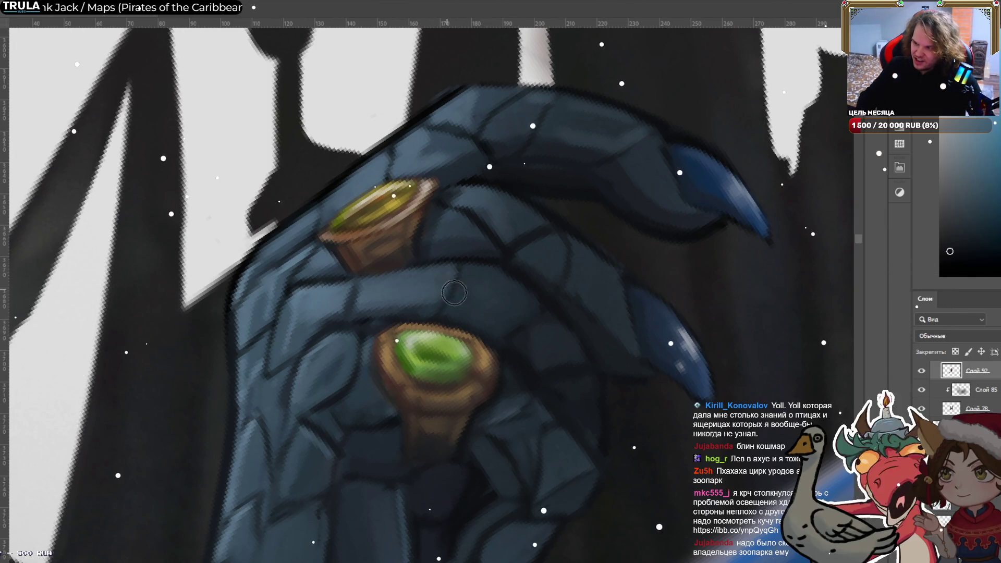
scroll(654, 242, "down", 3)
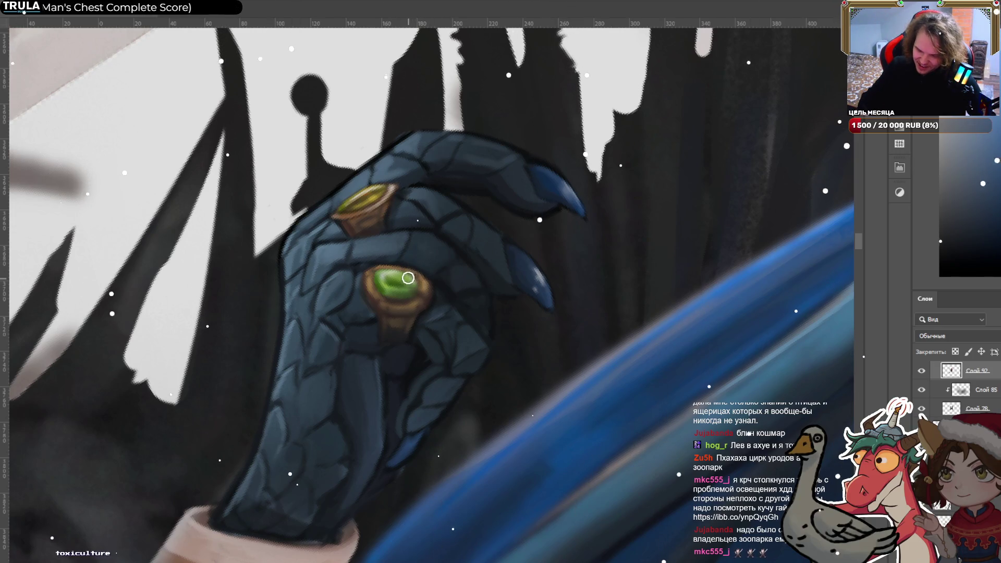
On layer 'Слой 87 копия', sample blue from the nearby band and dab a reflection onto the green gem.
left_click(412, 294, "ctrl")
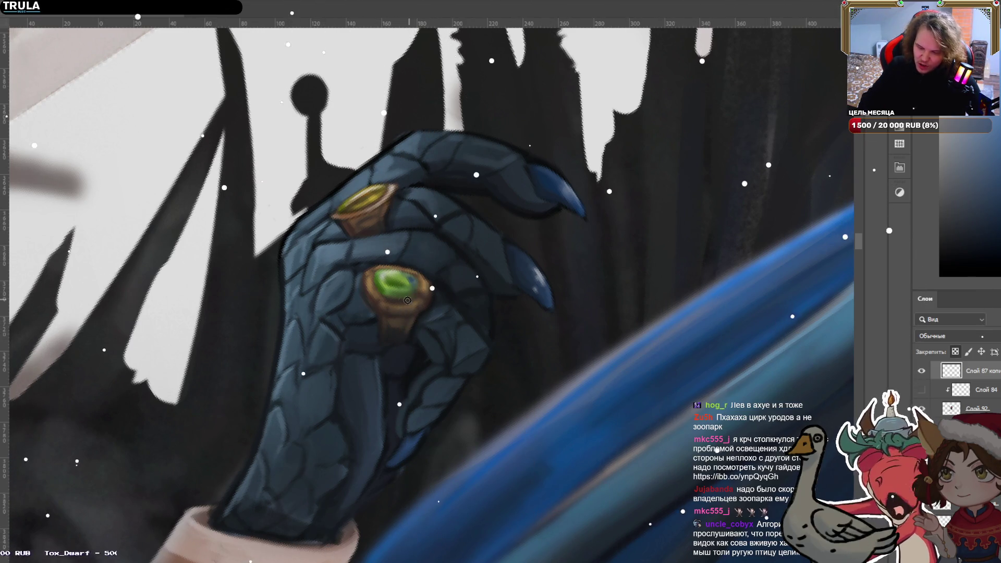
left_click(411, 280, "alt")
left_click(792, 241, "alt")
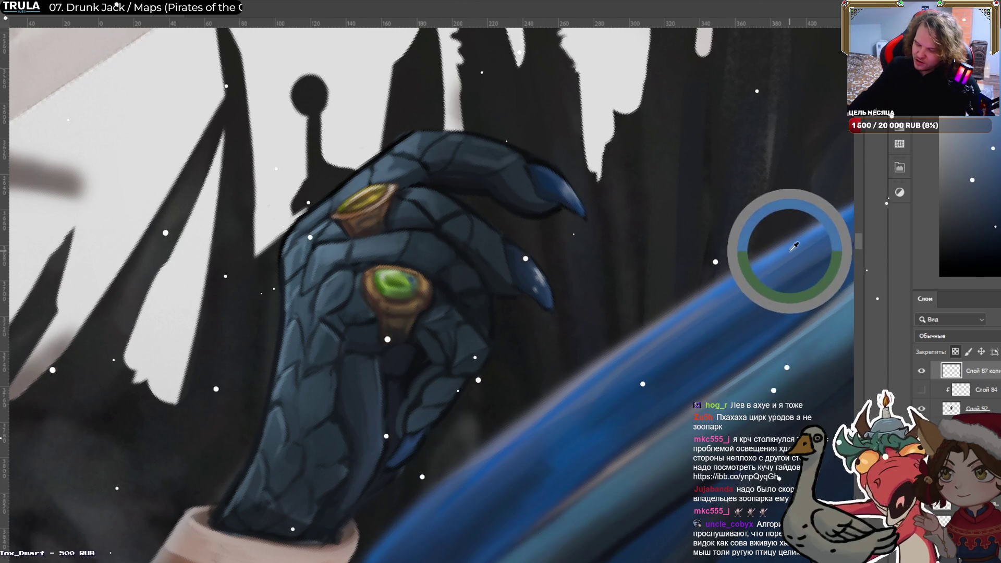
left_click(410, 282)
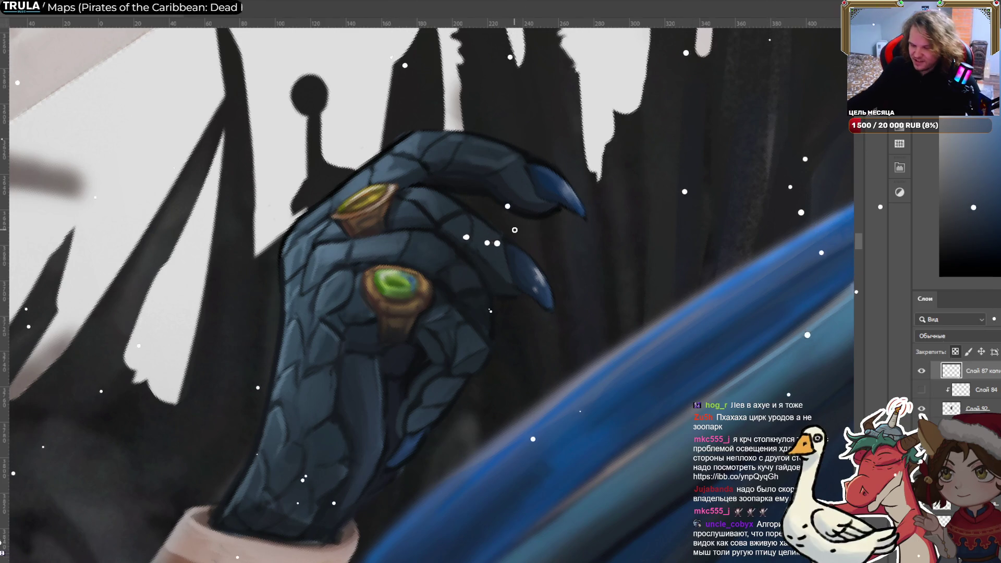
scroll(514, 229, "down", 5)
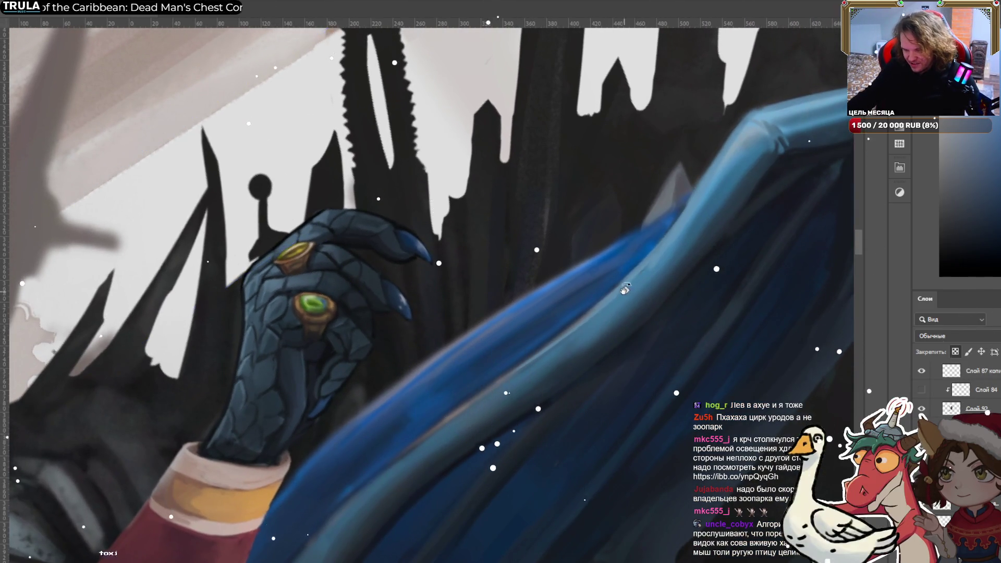
left_click_drag(624, 291, 573, 219)
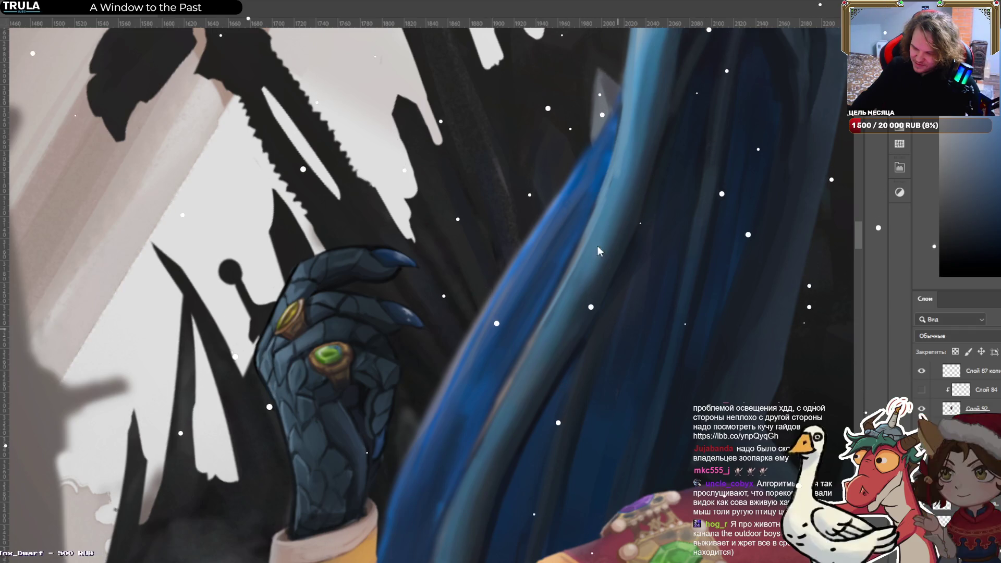
key("bracketleft")
key("bracketleft")
key("bracketleft")
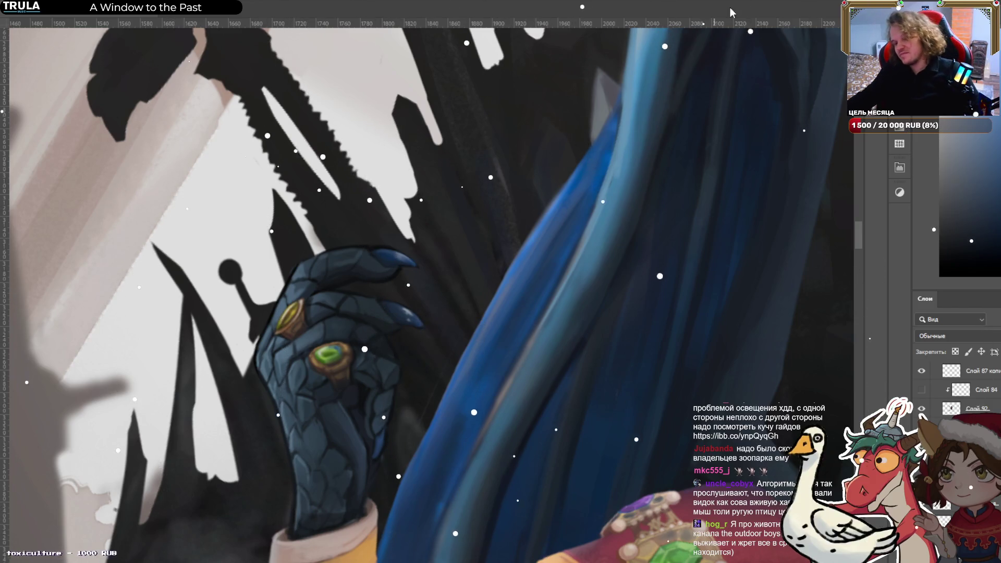
key("ctrl+0")
mouse_move(312, 120)
left_mouse_down()
mouse_move(365, 96)
mouse_move(470, 85)
left_mouse_up()
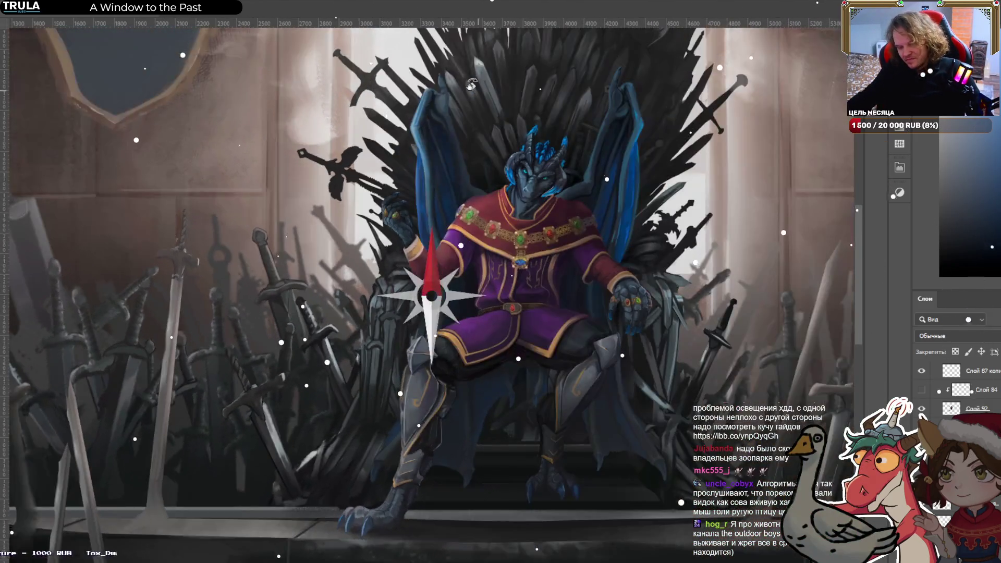
Zoom in and pan to the wing's clawed tip against the throne swords.
scroll(470, 85, "up", 10)
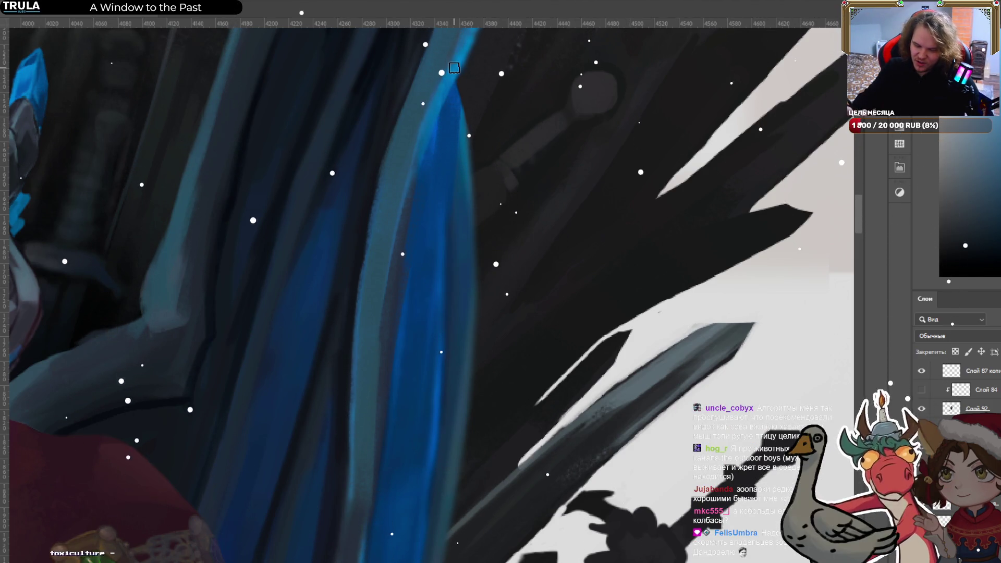
mouse_move(492, 32)
left_mouse_down()
mouse_move(506, 223)
mouse_move(523, 302)
left_mouse_up()
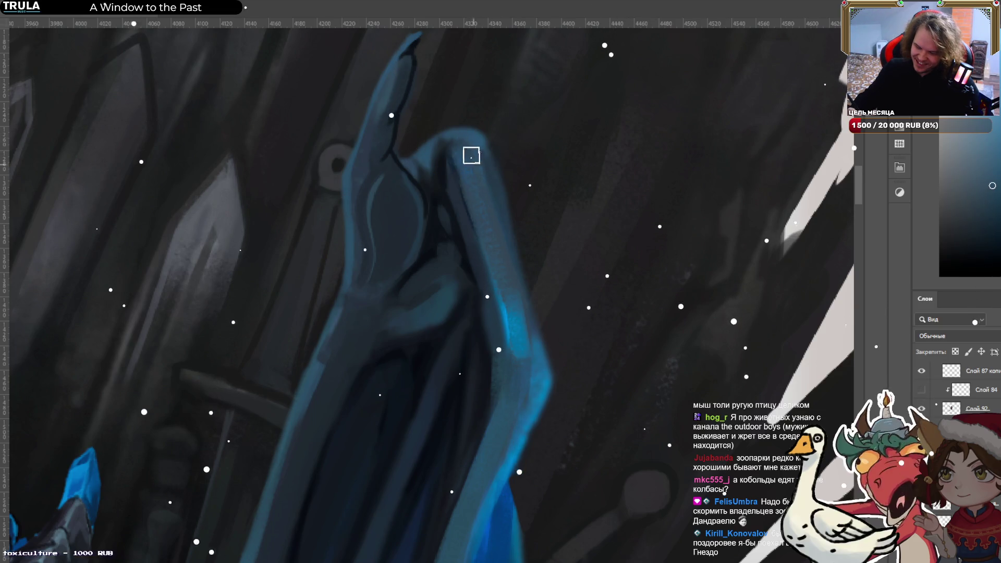
Try nudging the wing tip with the Move tool, undo it, then sample darker and lighter wing-tip tones.
key("v")
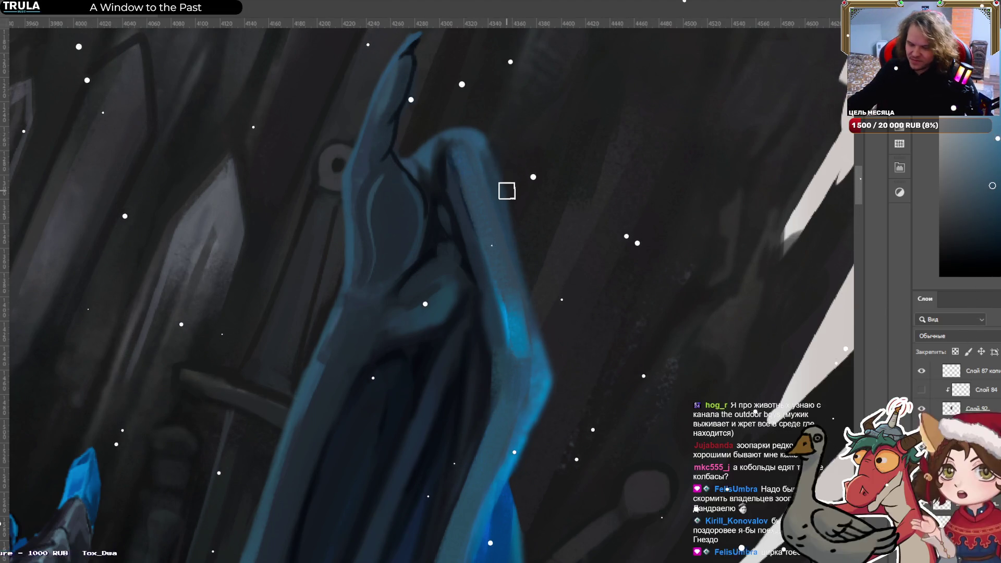
left_click_drag(496, 219, 504, 231)
key("ctrl+z")
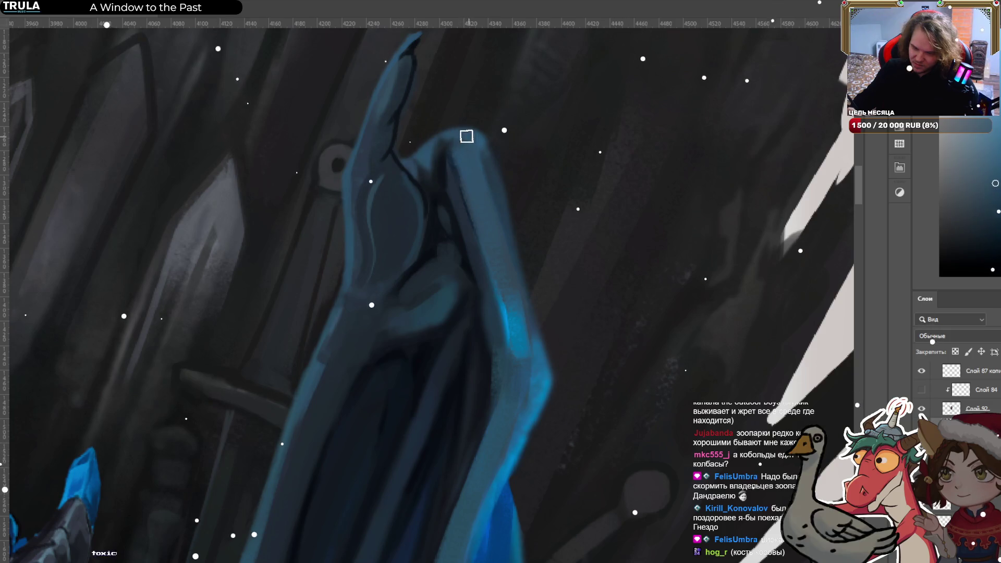
left_click(454, 165, "alt")
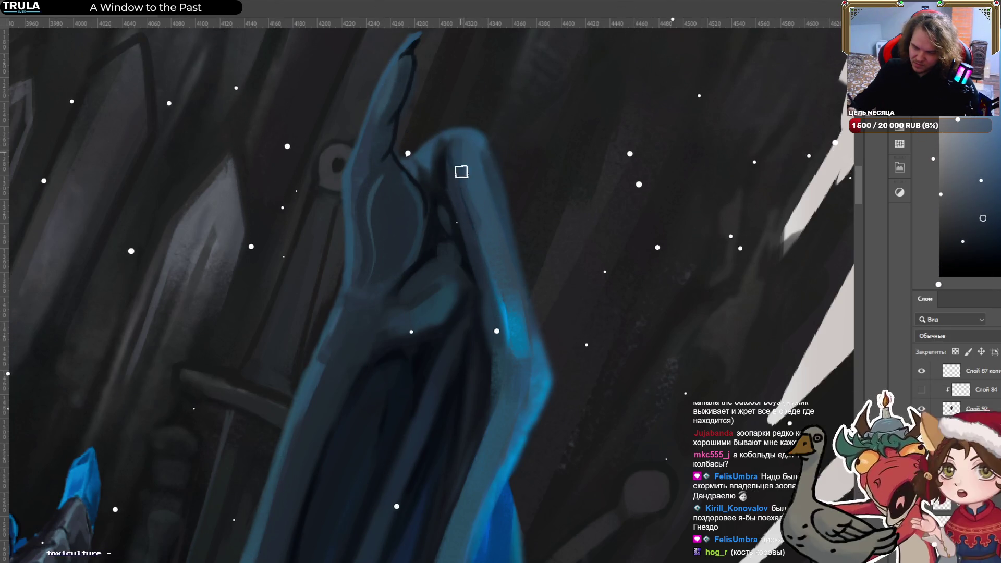
left_click(471, 187, "alt")
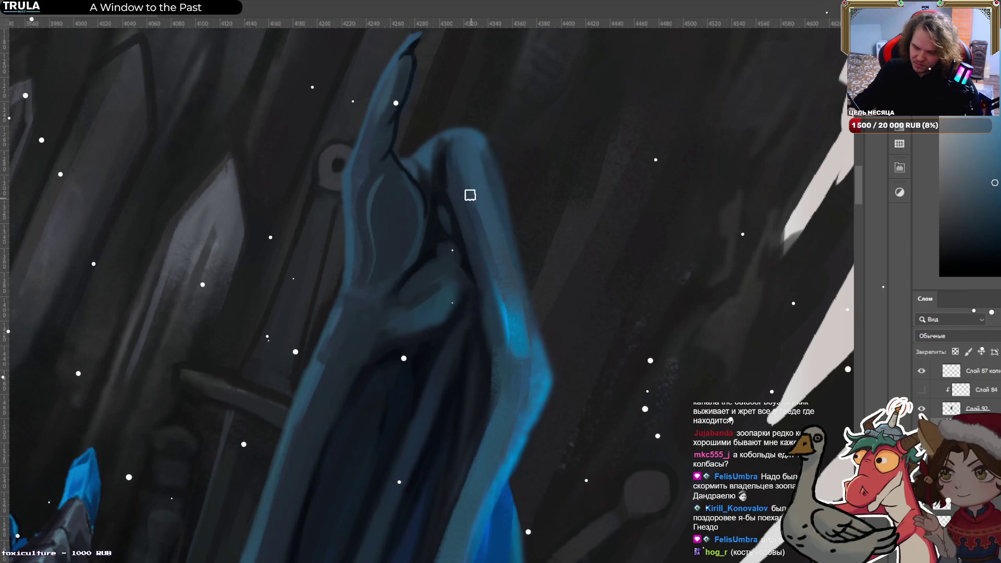
Zoom out to the full scene and back in on the dragon's head, wings and throne.
scroll(541, 306, "down", 3)
scroll(541, 307, "down", 5)
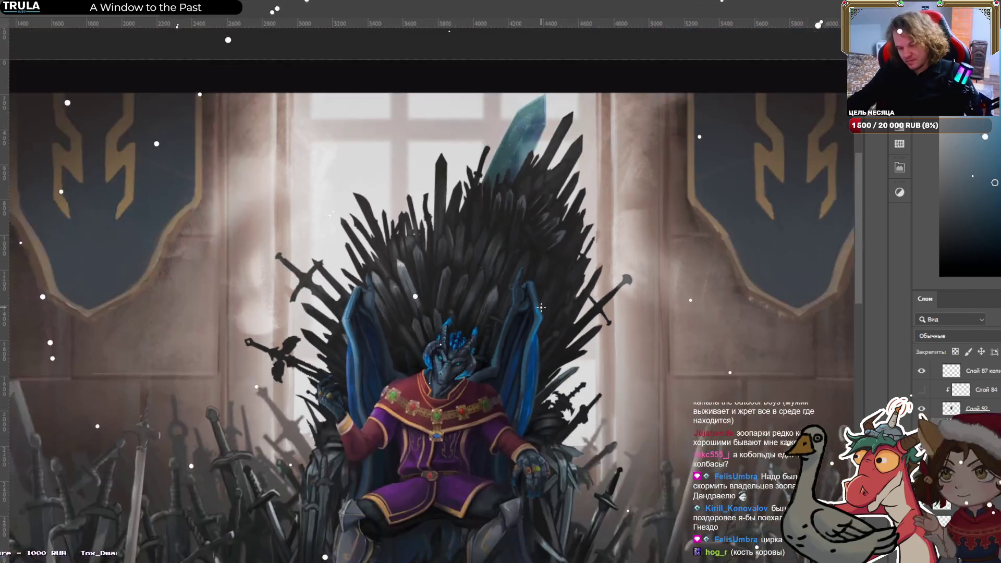
scroll(540, 309, "up", 5)
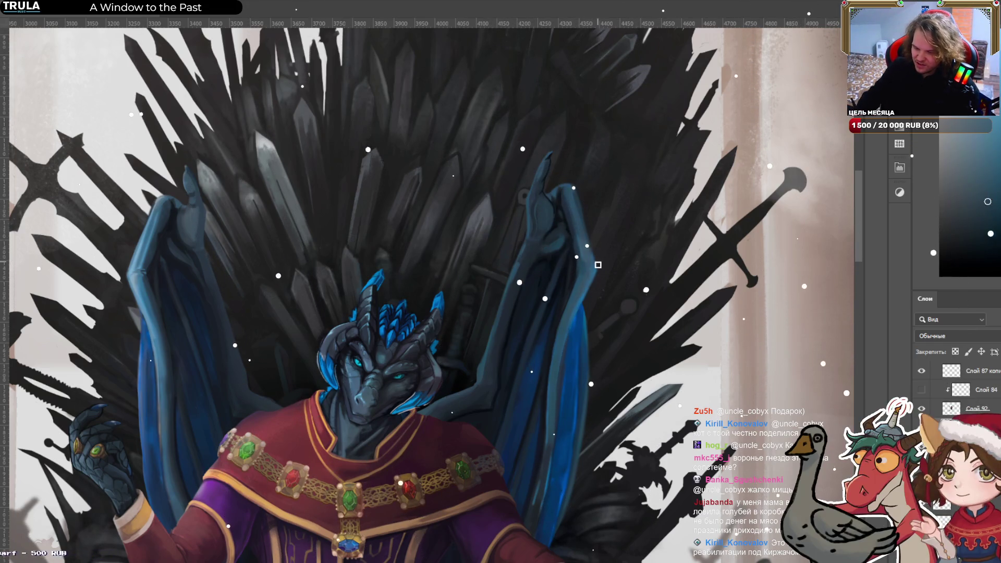
Sample a new colour from the painting, then zoom out to check the whole composition.
left_click(573, 266, "alt")
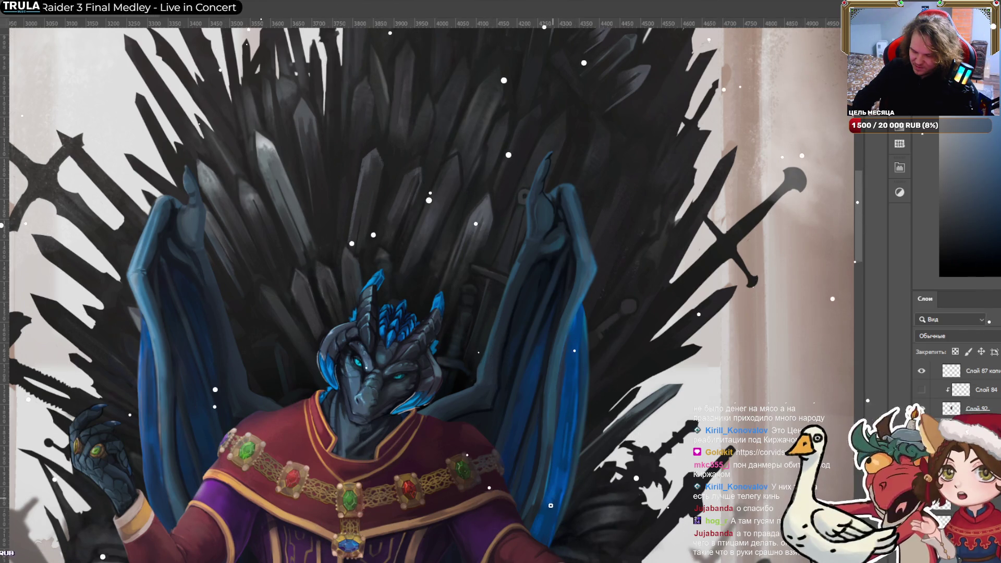
scroll(516, 315, "down", 4)
Make layer Слой 84 visible again and zoom out over the full throne scene.
left_click_drag(516, 315, 518, 311)
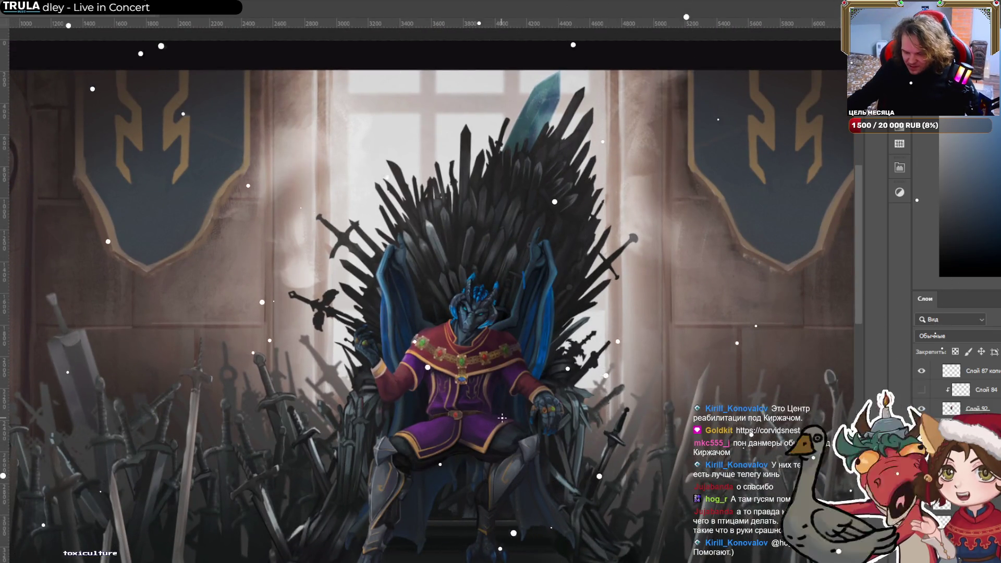
scroll(500, 417, "down", 3)
left_click(922, 390)
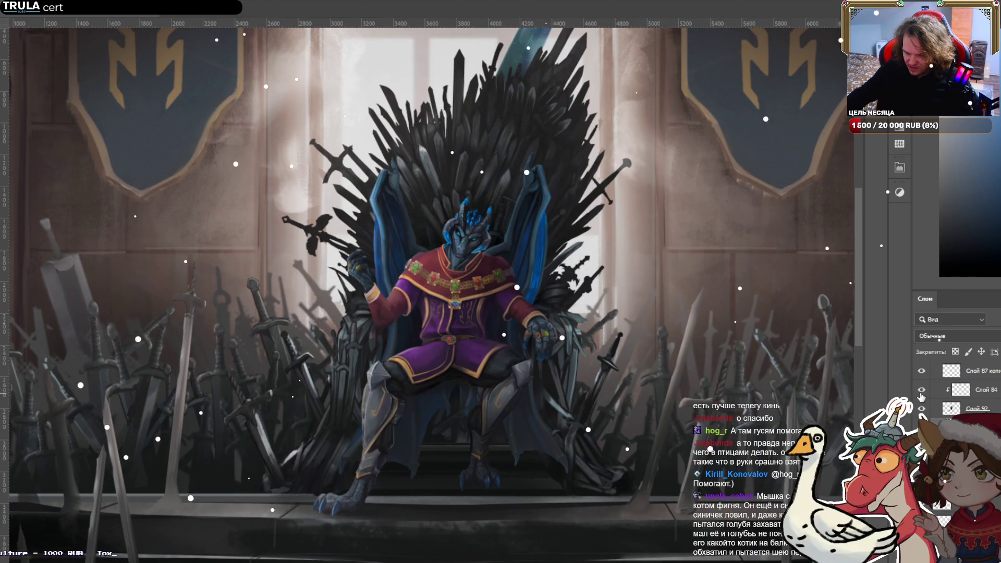
scroll(960, 367, "down", 2)
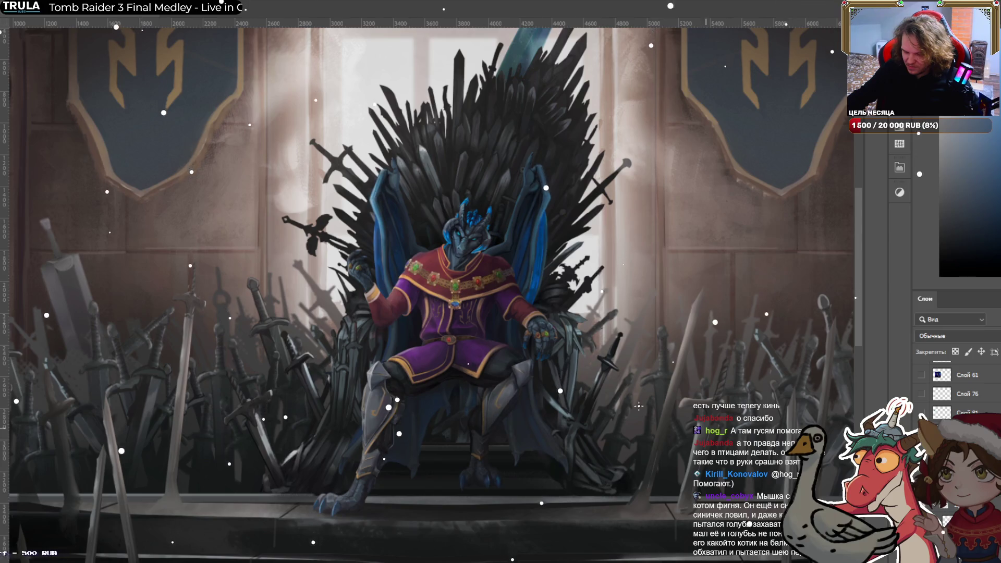
scroll(550, 368, "down", 1)
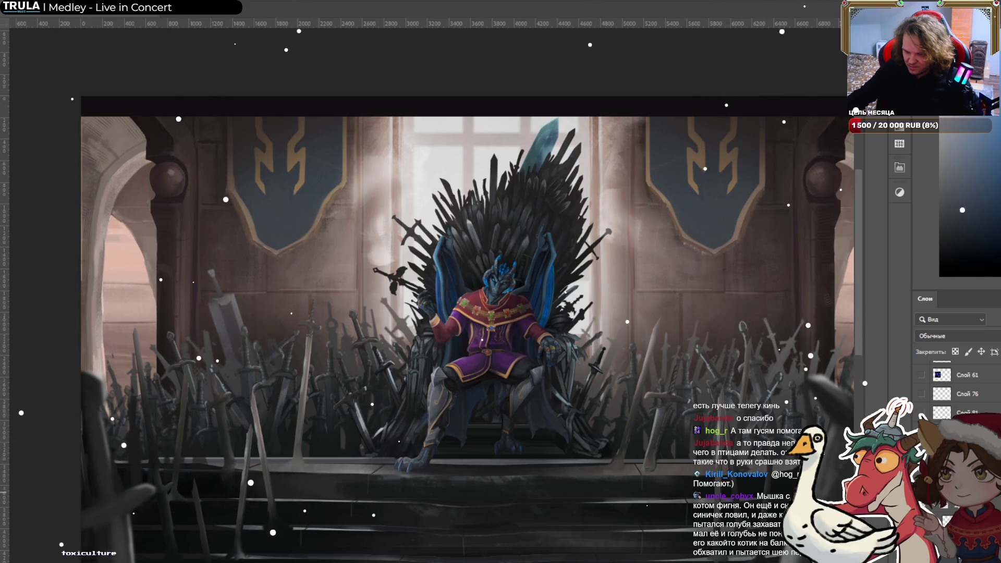
scroll(959, 391, "up", 2)
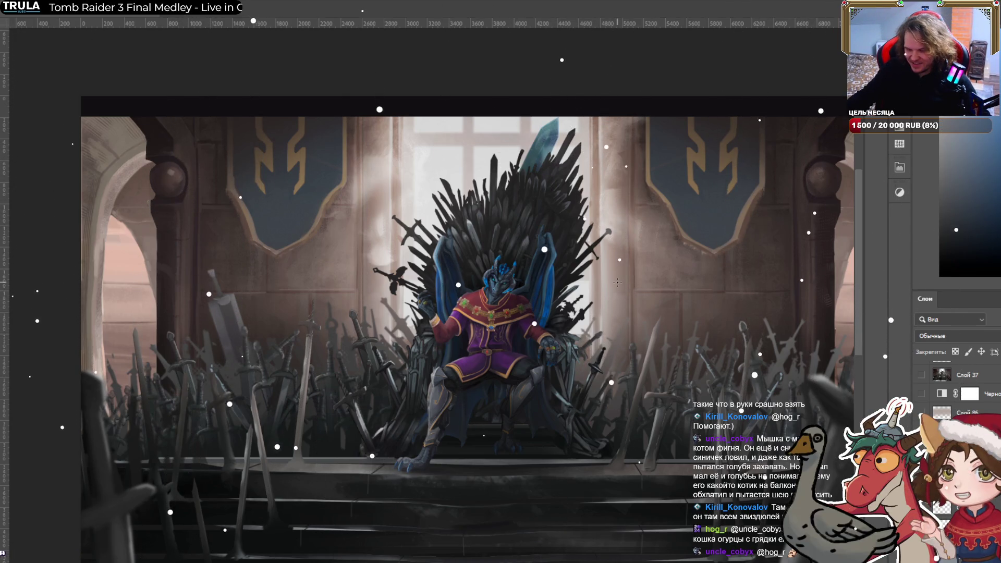
scroll(617, 282, "up", 3)
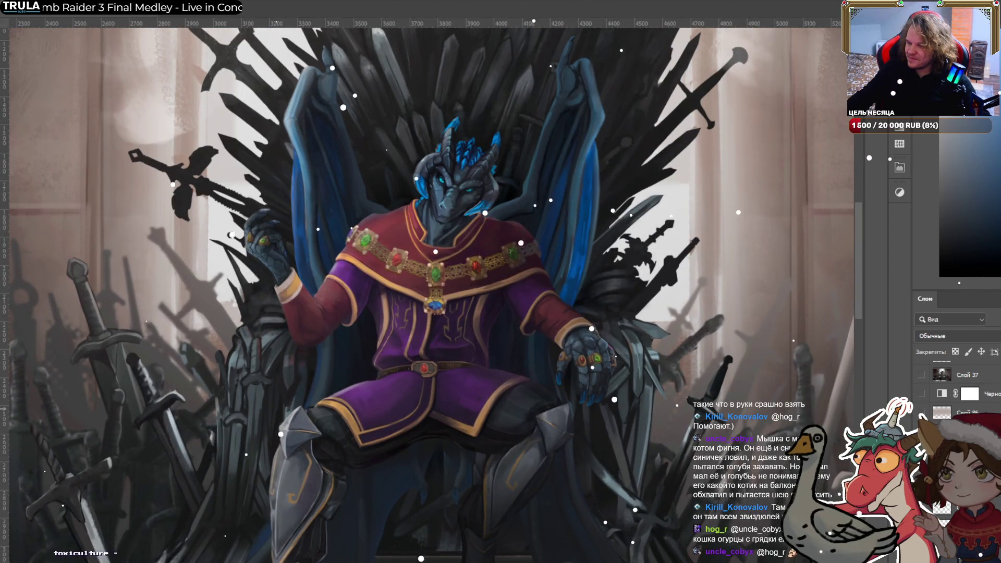
scroll(253, 276, "up", 4)
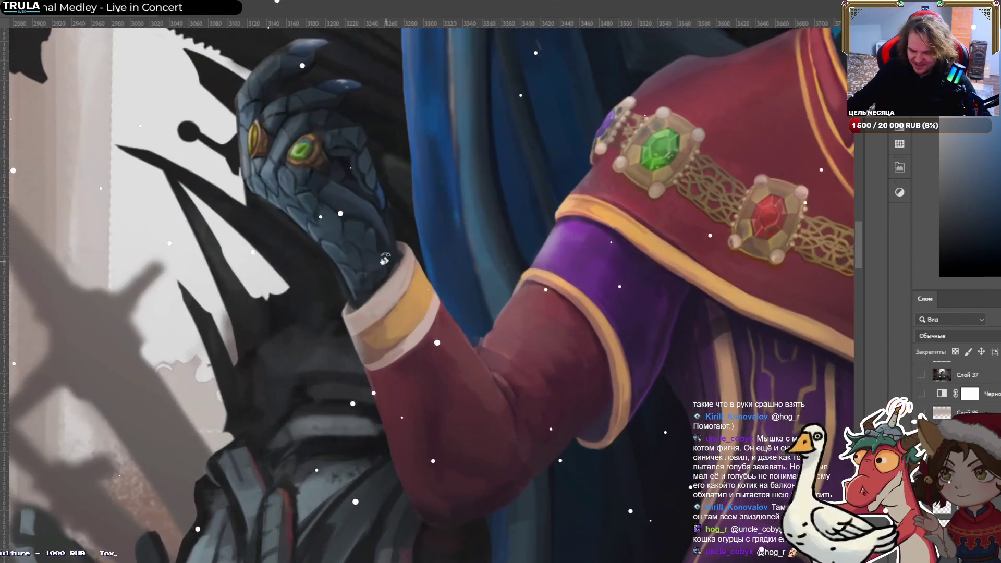
left_click_drag(384, 259, 384, 349)
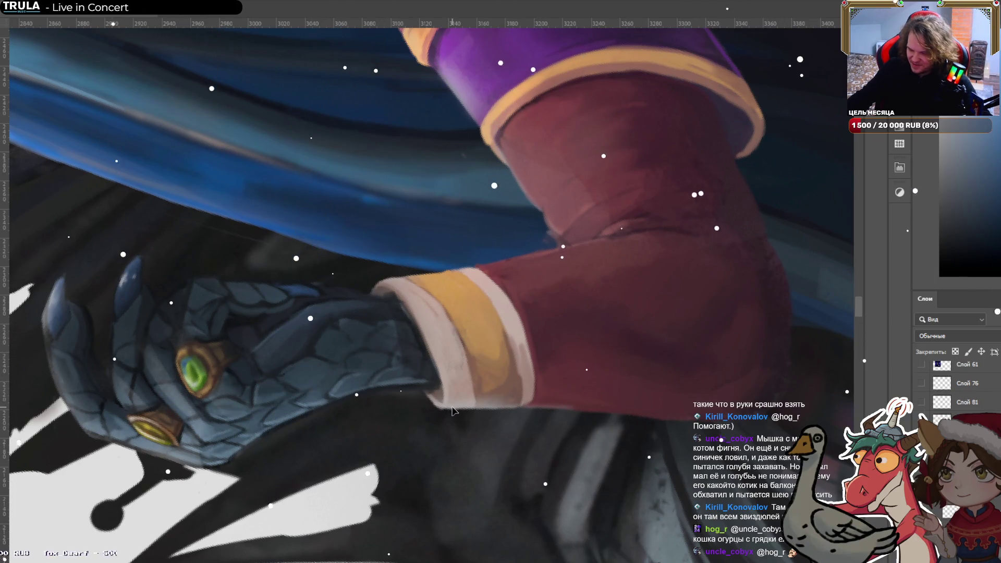
key("ctrl+z")
key("ctrl+z")
key("ctrl+z")
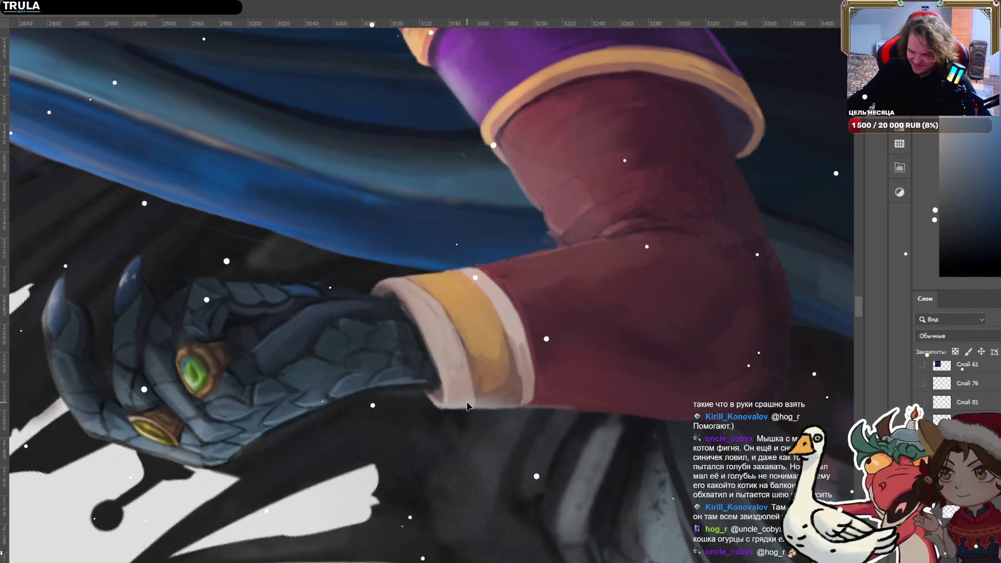
key("ctrl+z")
key("ctrl+z")
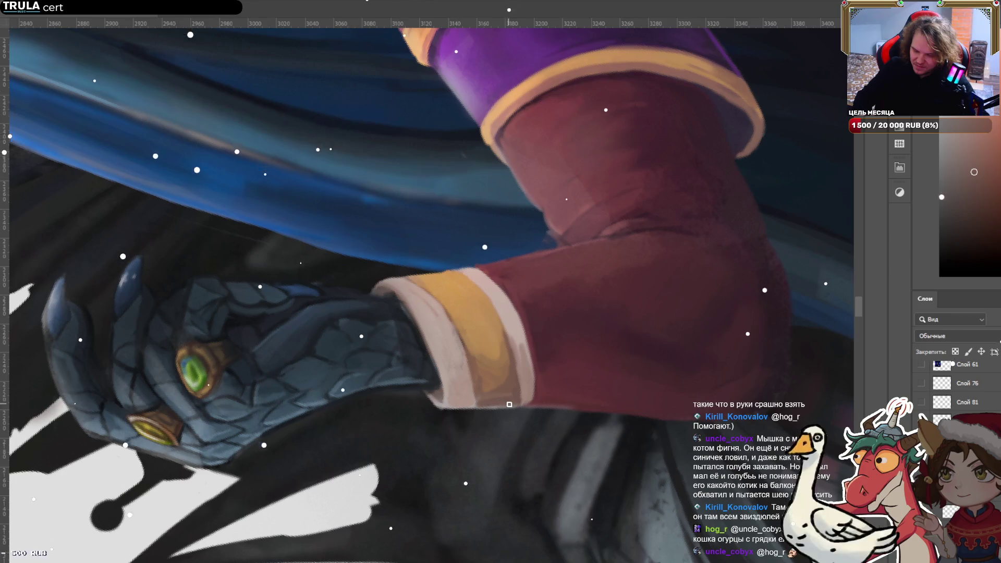
left_click(493, 370, "alt")
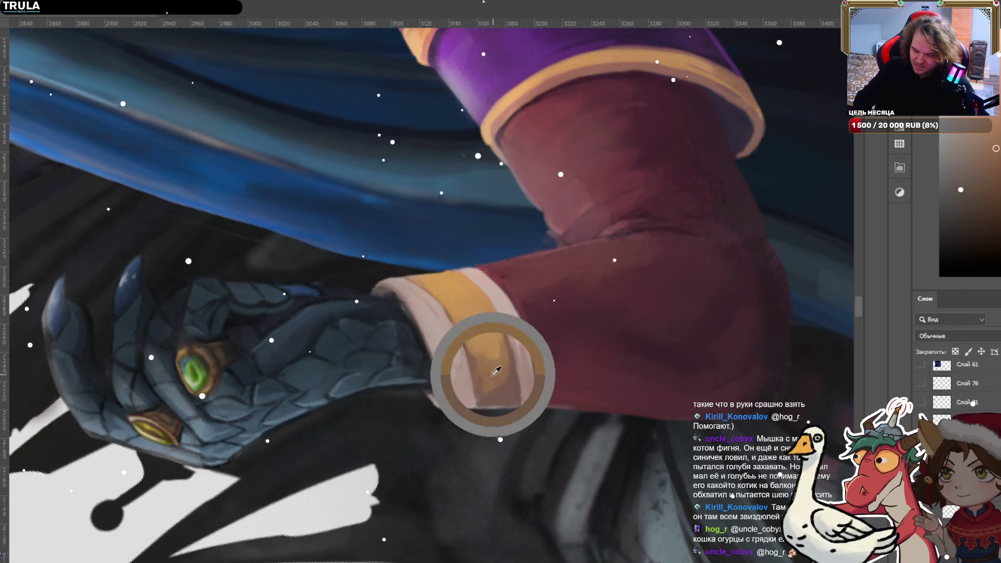
left_click(502, 327, "alt")
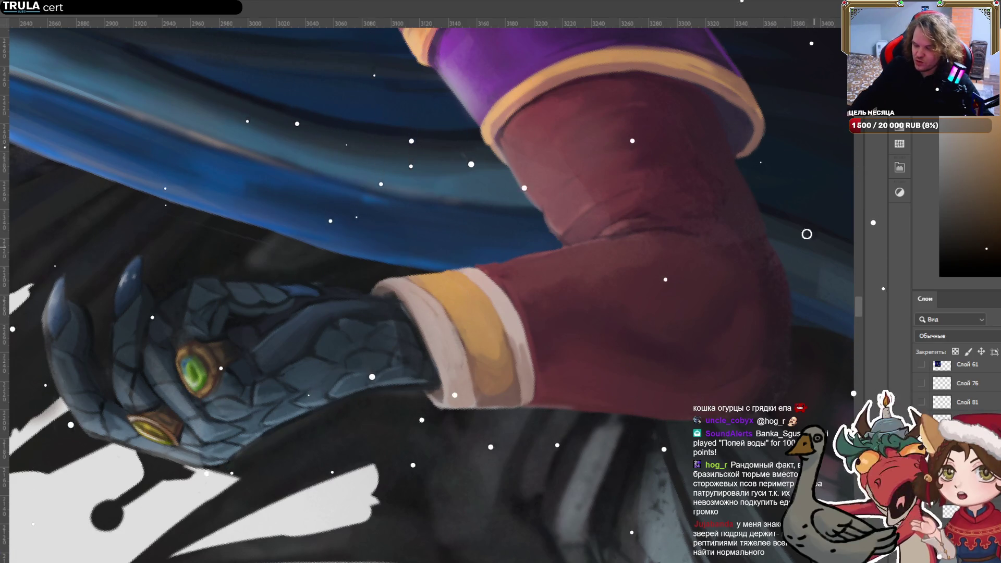
left_click(748, 244, "alt")
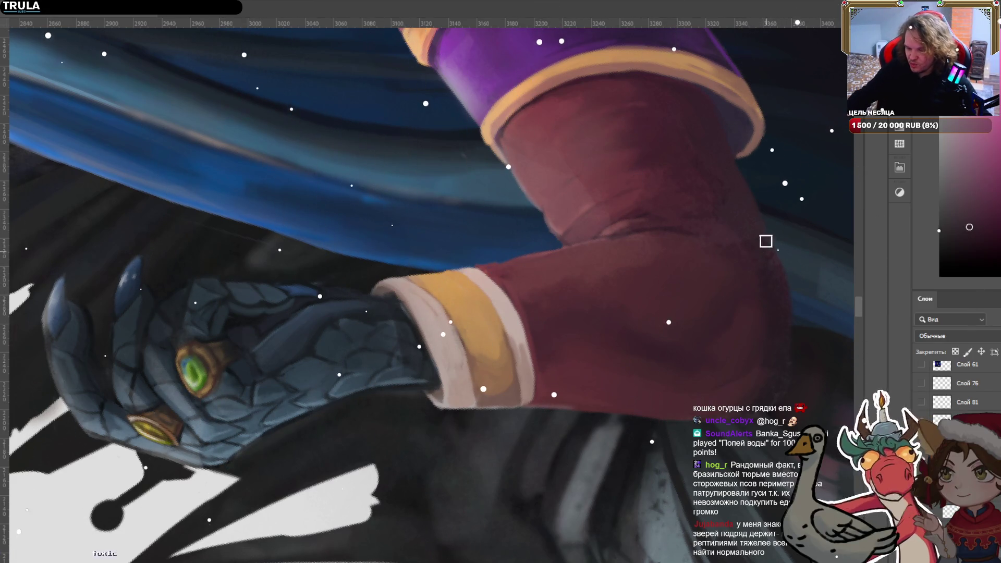
left_click(773, 280, "alt")
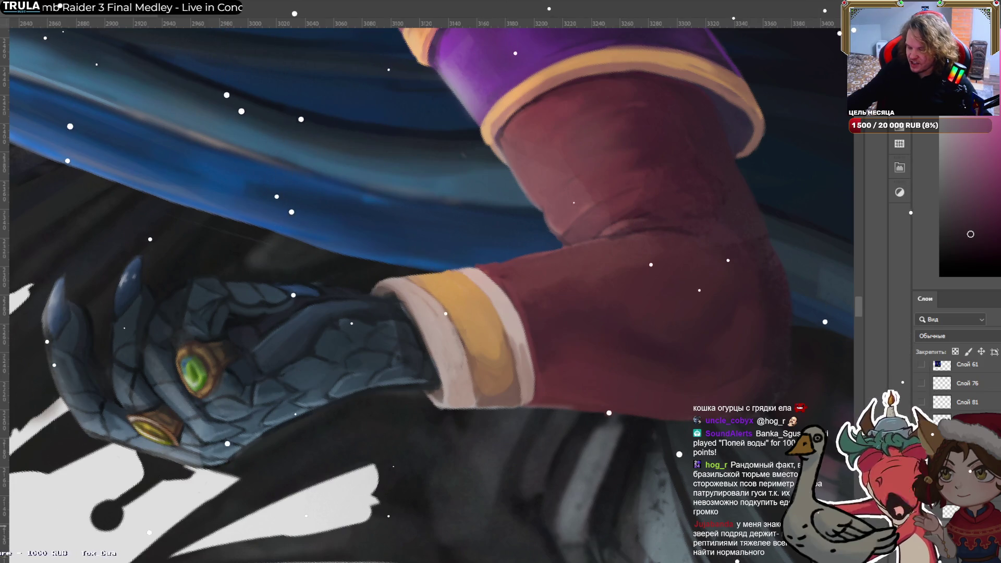
left_click(782, 302, "alt")
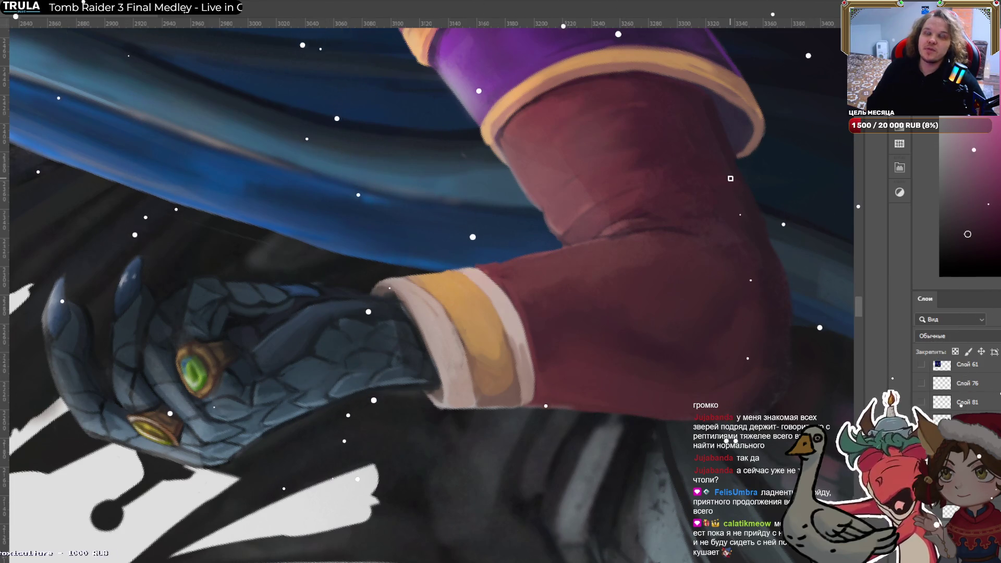
key("bracketright")
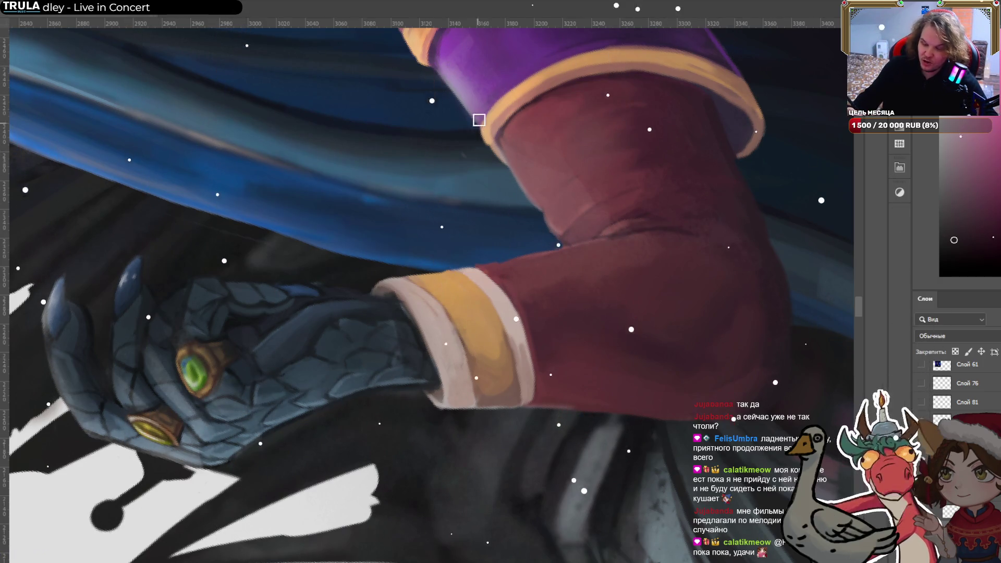
left_click(495, 133, "alt")
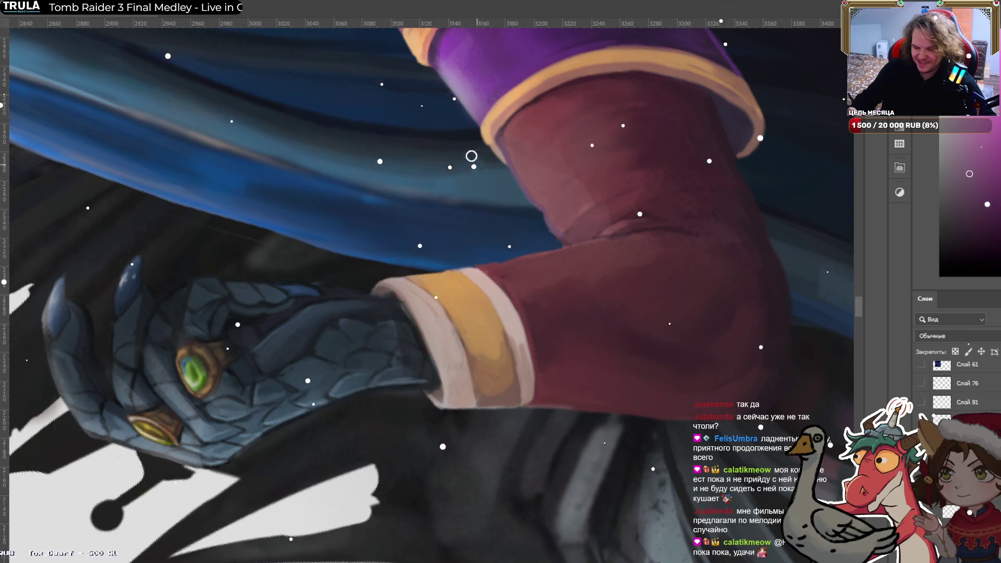
scroll(519, 179, "down", 3)
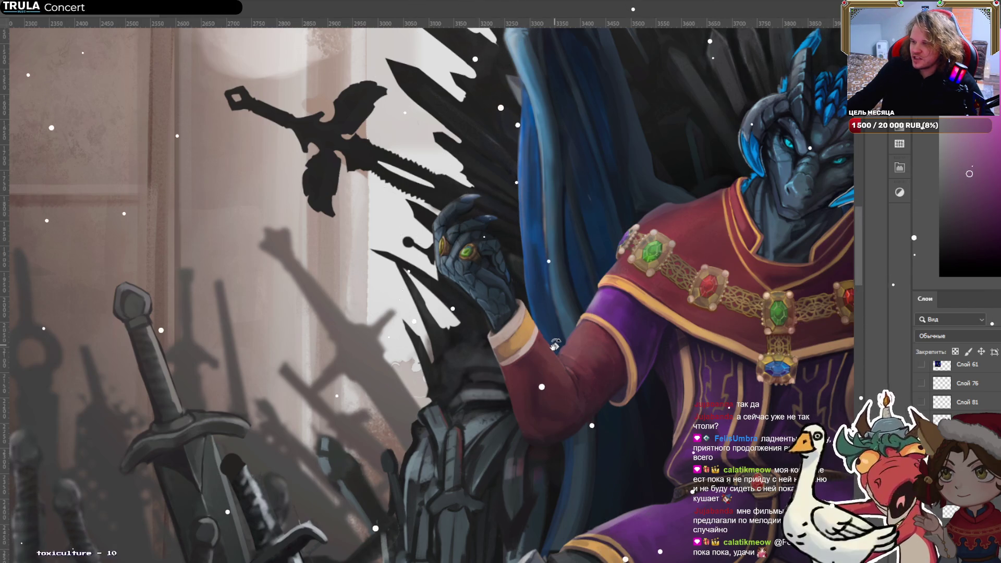
scroll(610, 291, "up", 6)
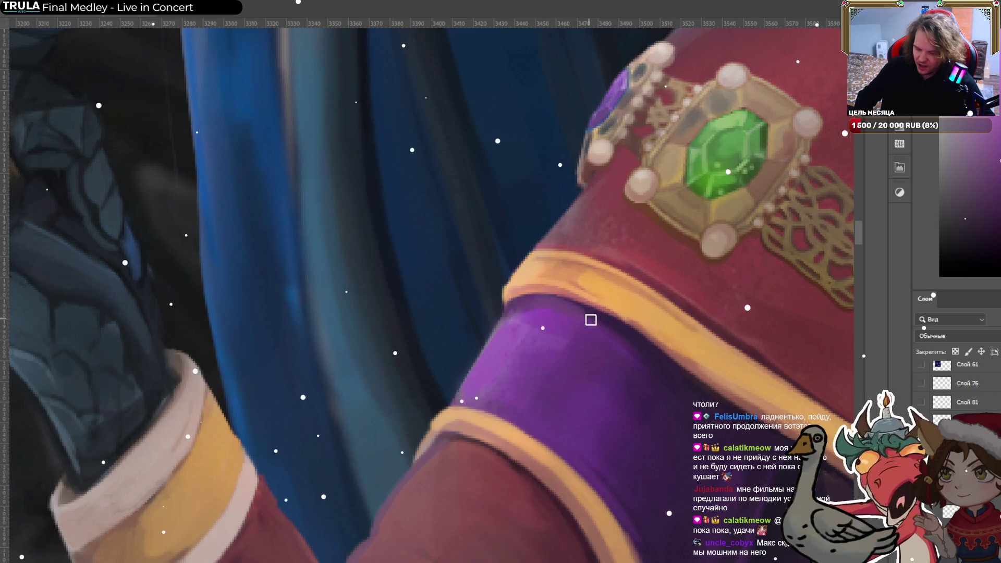
left_click_drag(701, 372, 486, 214)
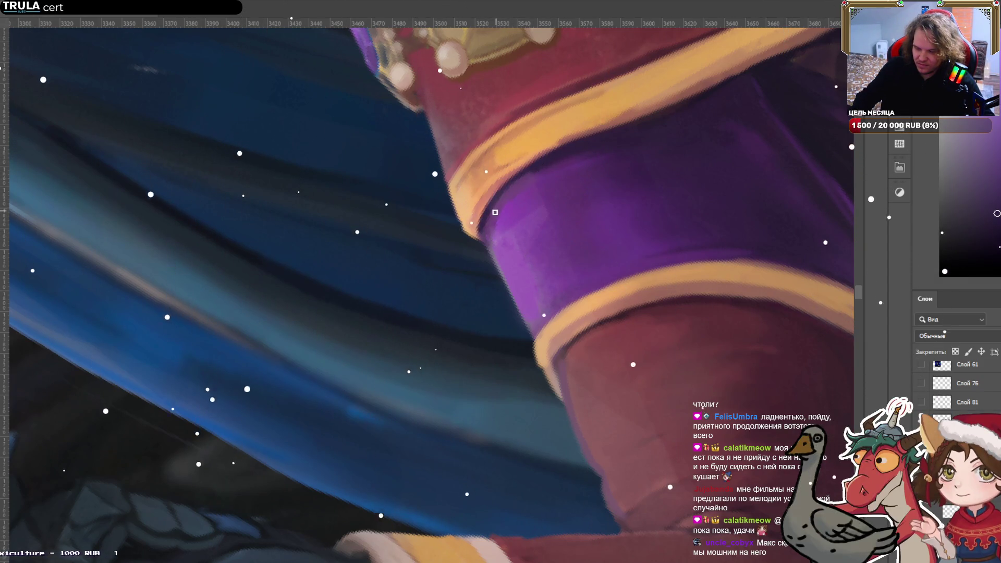
left_click(497, 238, "alt")
left_click(514, 221, "alt")
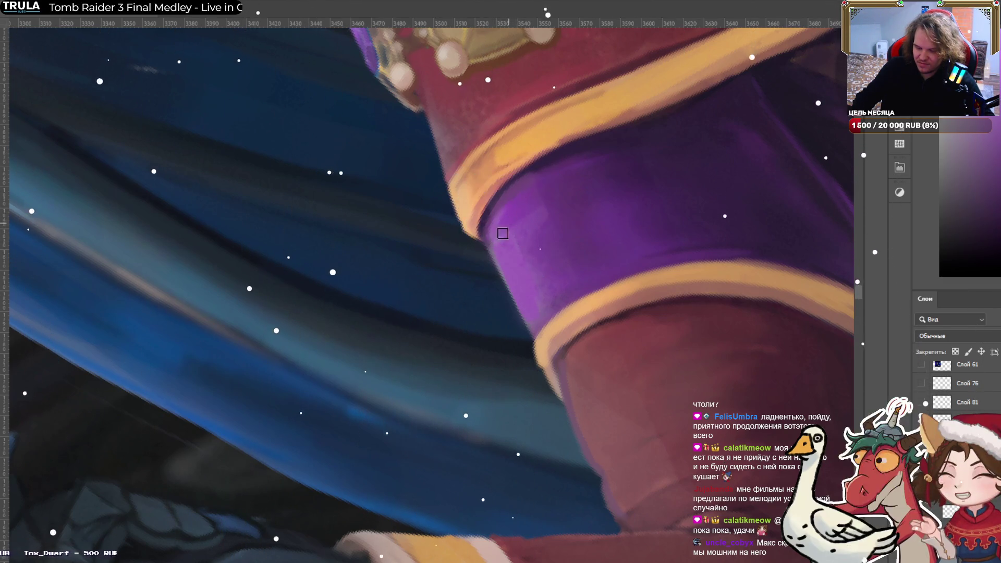
left_click(506, 246, "alt")
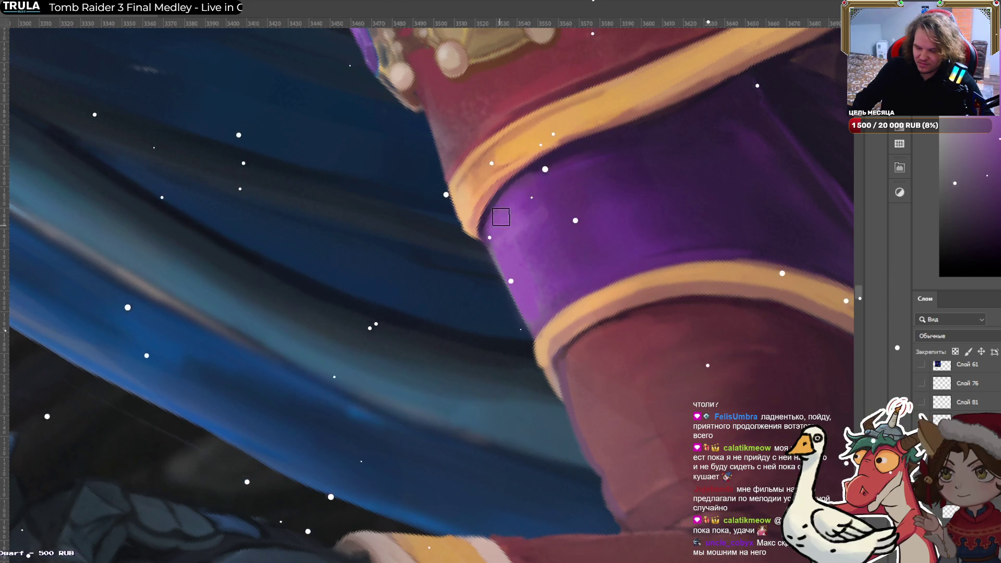
scroll(599, 140, "down", 2)
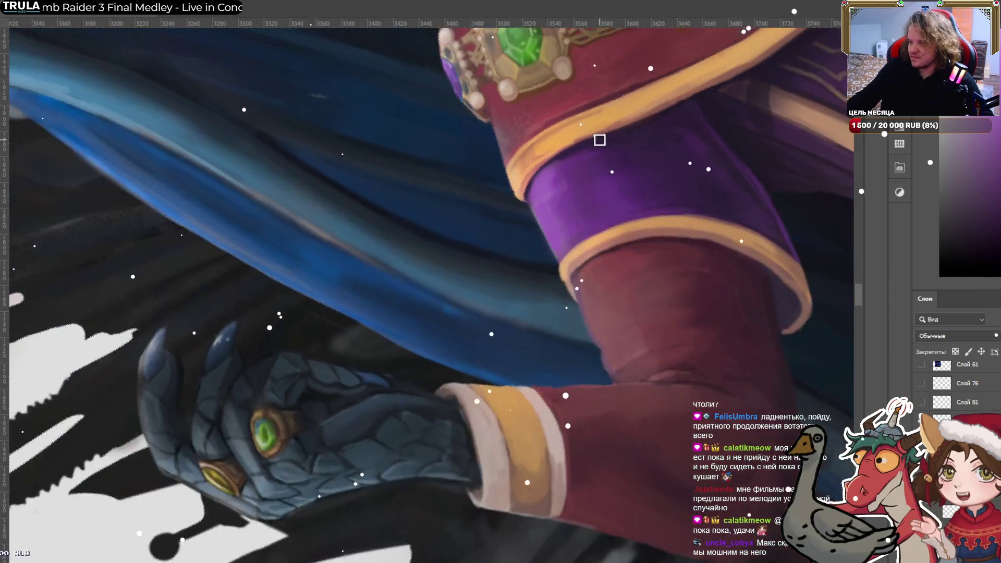
scroll(600, 140, "down", 5)
left_click_drag(574, 234, 529, 342)
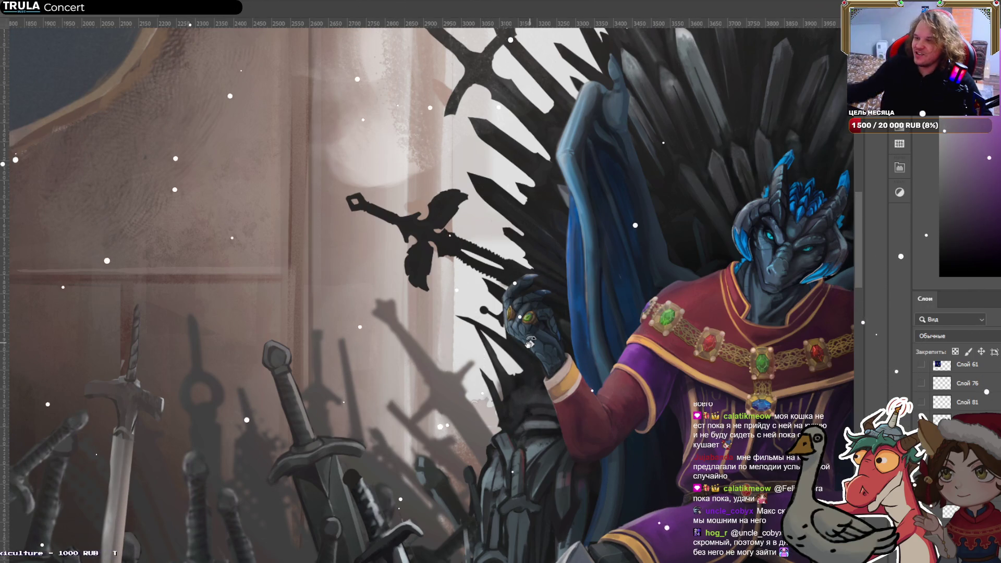
scroll(567, 293, "down", 4)
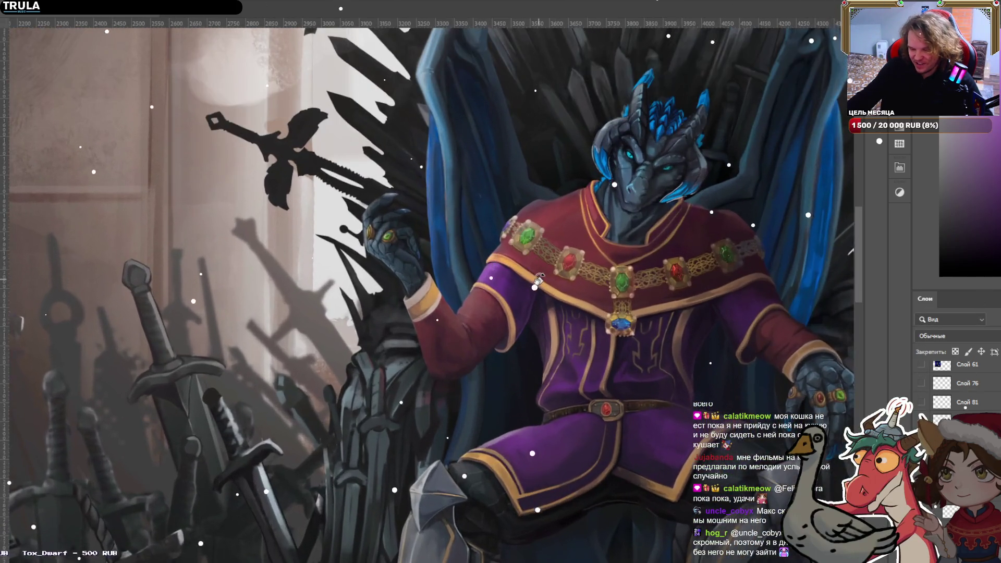
scroll(544, 283, "up", 8)
scroll(478, 296, "up", 1)
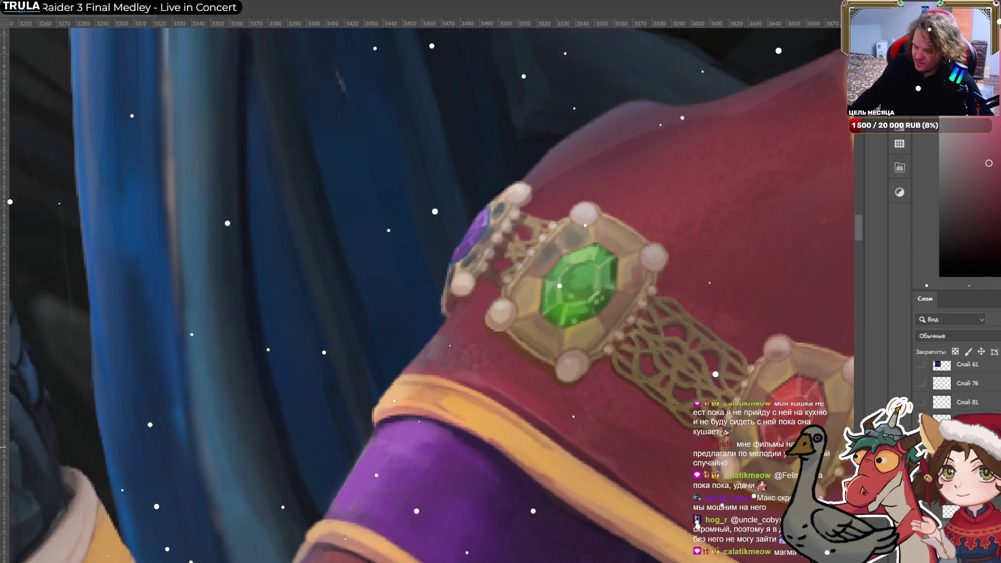
left_click(450, 325, "alt")
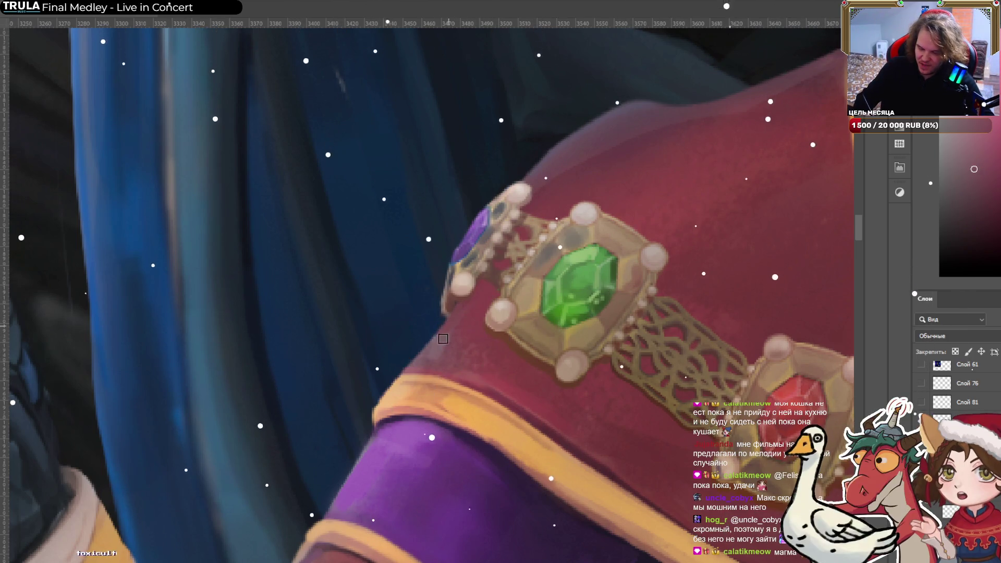
left_click(447, 332, "alt")
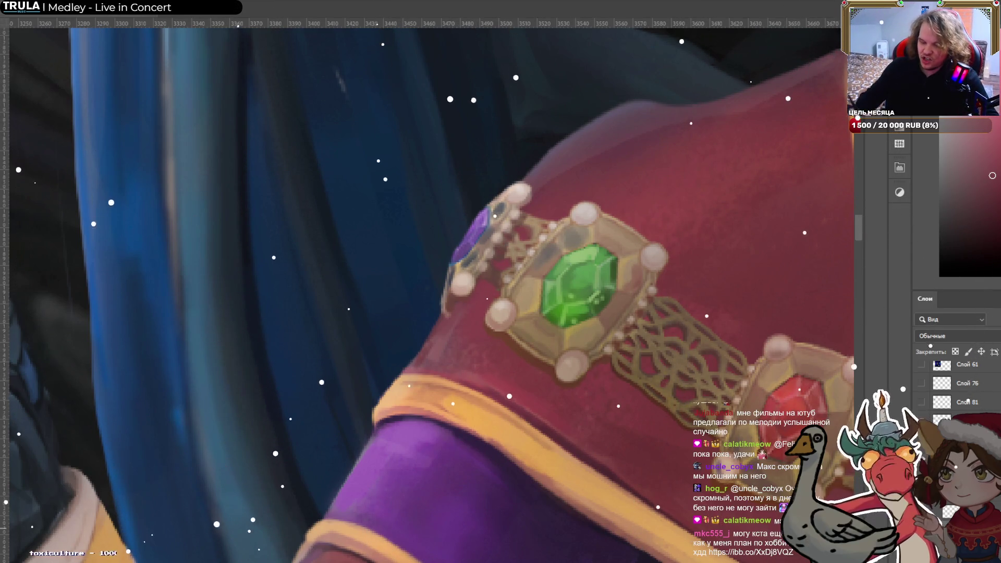
left_click(498, 211, "alt")
key("bracketright")
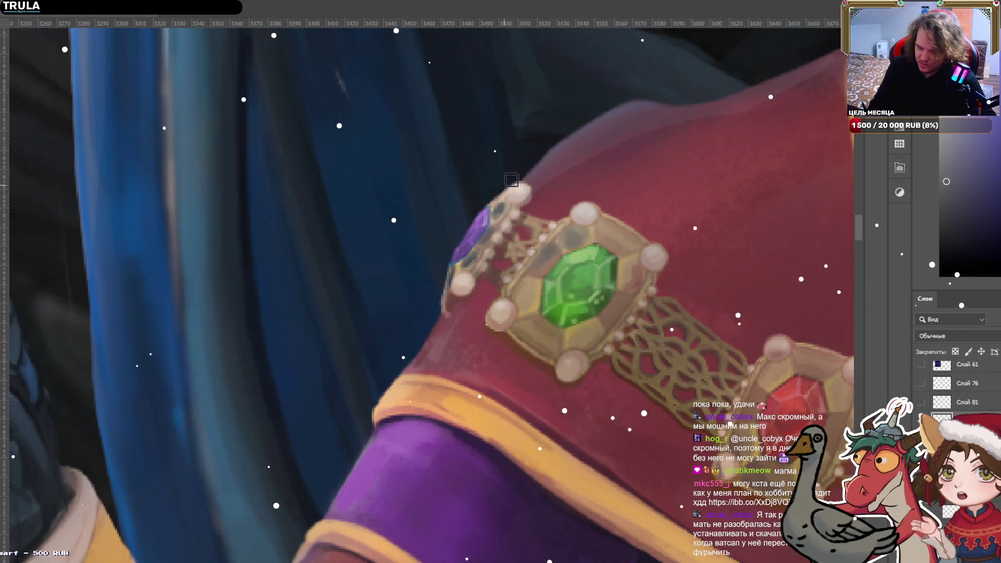
left_click(576, 227, "alt")
key("bracketleft")
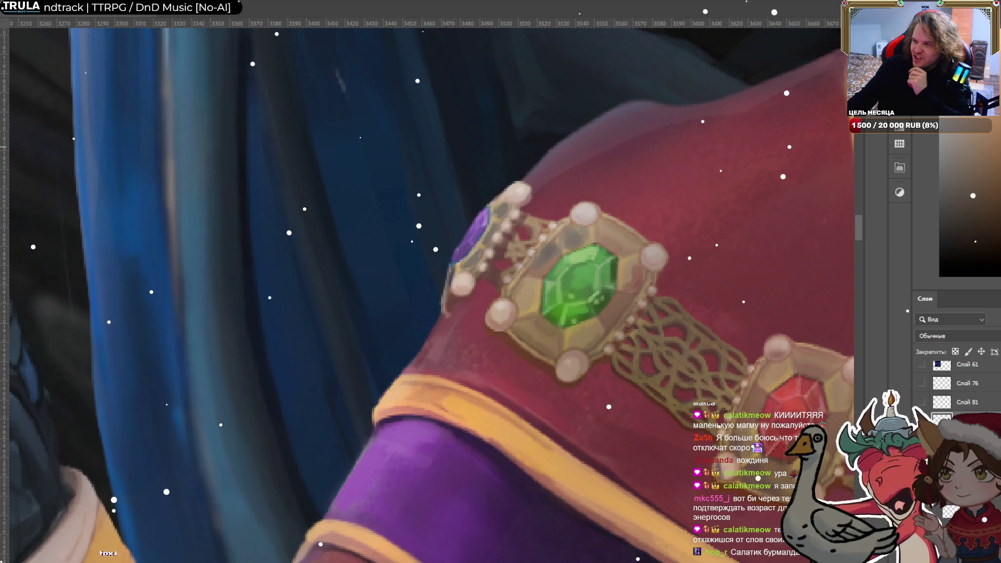
Zoom out to check the jewelled gold chain on the robe's shoulder.
scroll(724, 229, "down", 2)
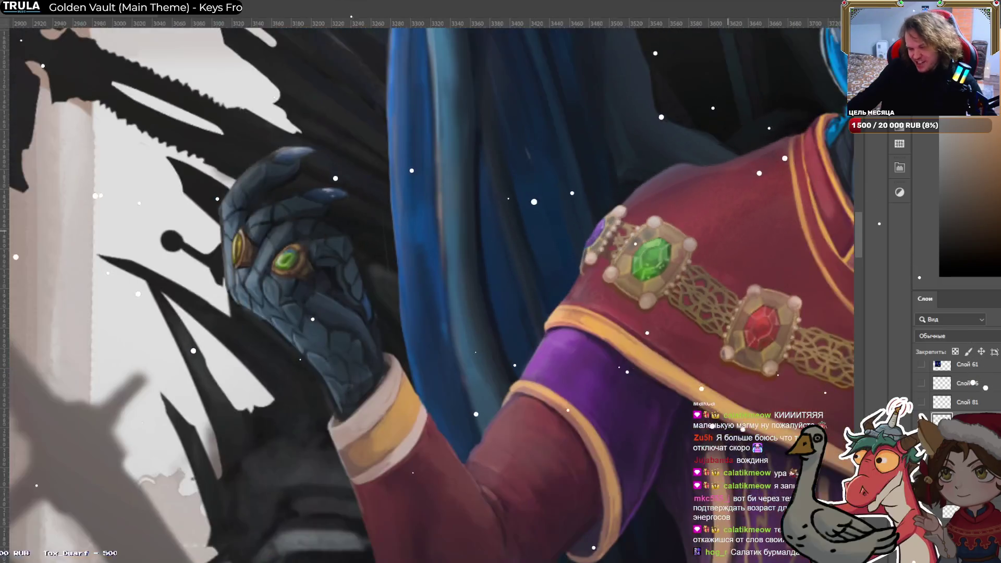
Pan and zoom from the dragon king's head to his robe sleeve and resting hand.
scroll(521, 229, "down", 2)
left_click_drag(597, 219, 481, 211)
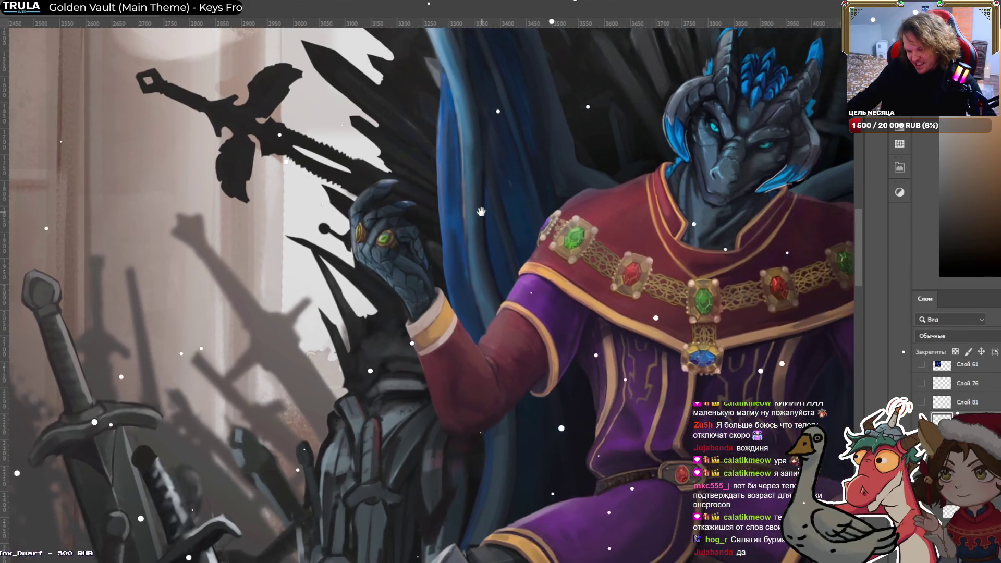
scroll(480, 211, "down", 1)
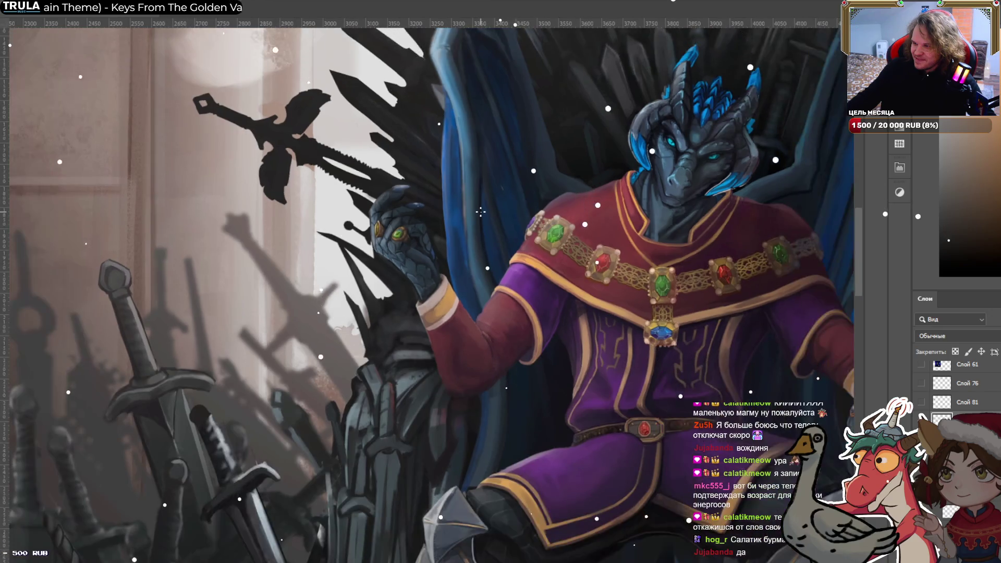
left_click_drag(481, 209, 264, 218)
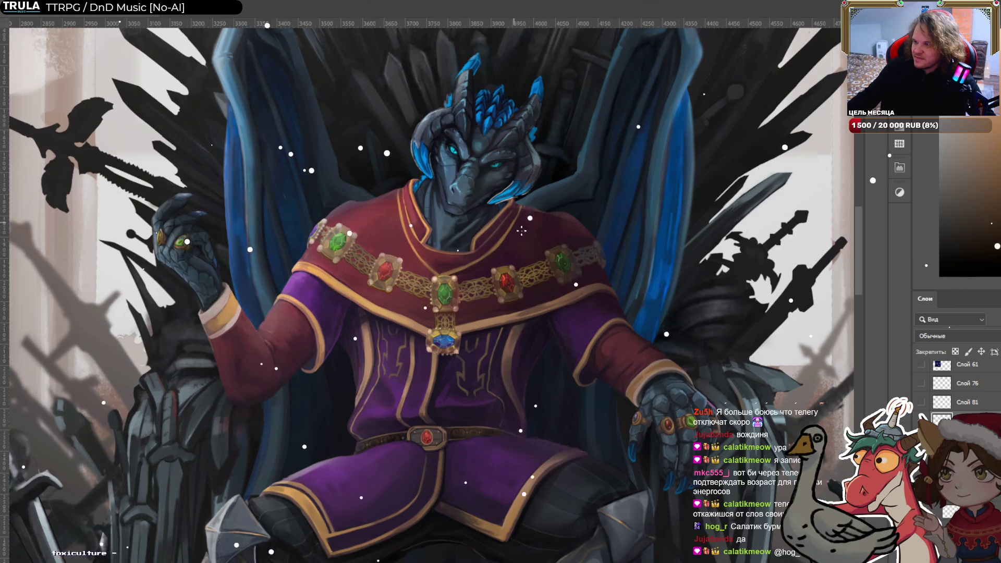
mouse_move(515, 223)
left_mouse_down()
mouse_move(459, 180)
mouse_move(365, 208)
mouse_move(511, 231)
mouse_move(708, 198)
left_mouse_up()
scroll(488, 345, "up", 5)
Switch back to the Brush and enlarge it with the bracket keys.
key("b")
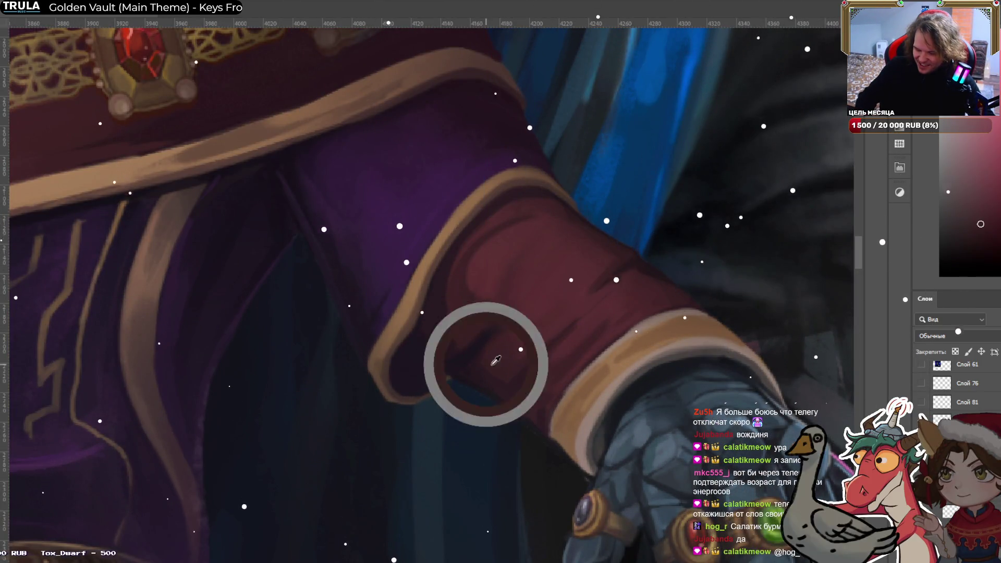
key("bracketright")
key("bracketright")
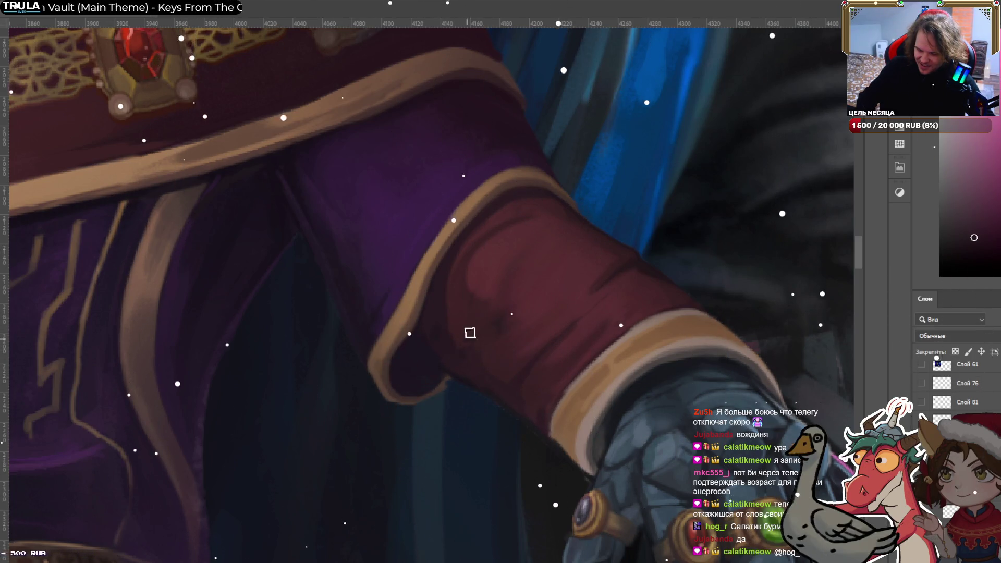
key("bracketright")
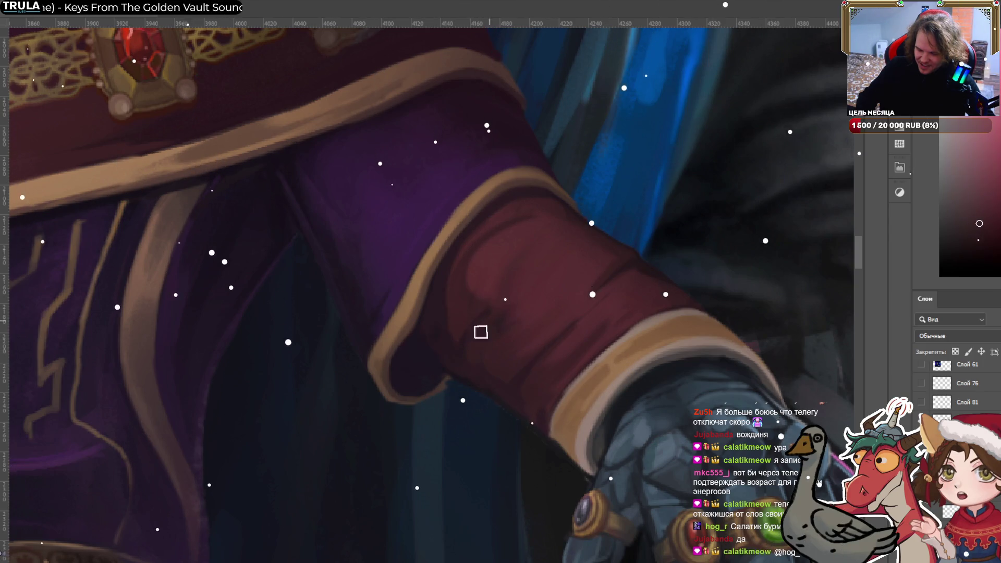
key("bracketright")
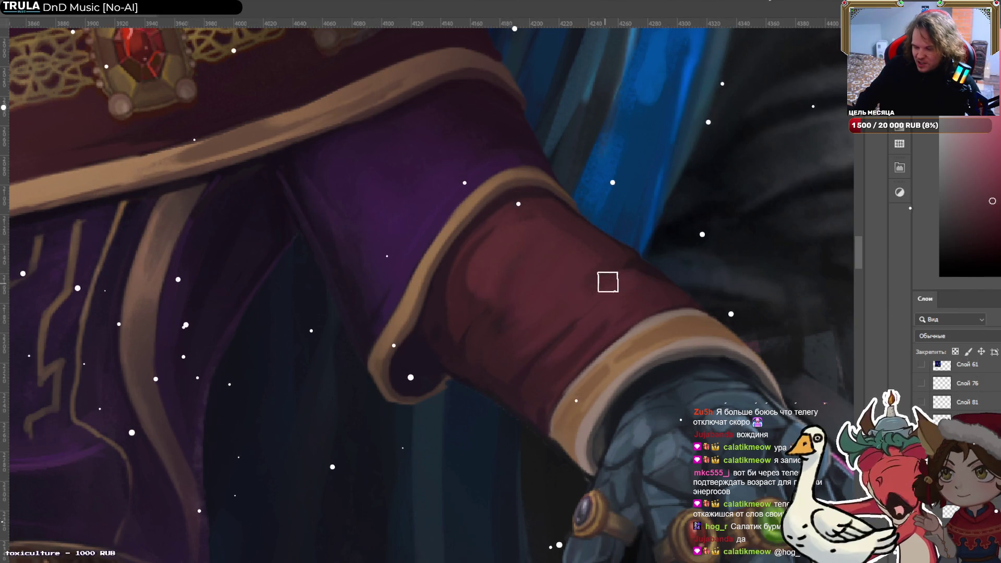
key("bracketleft")
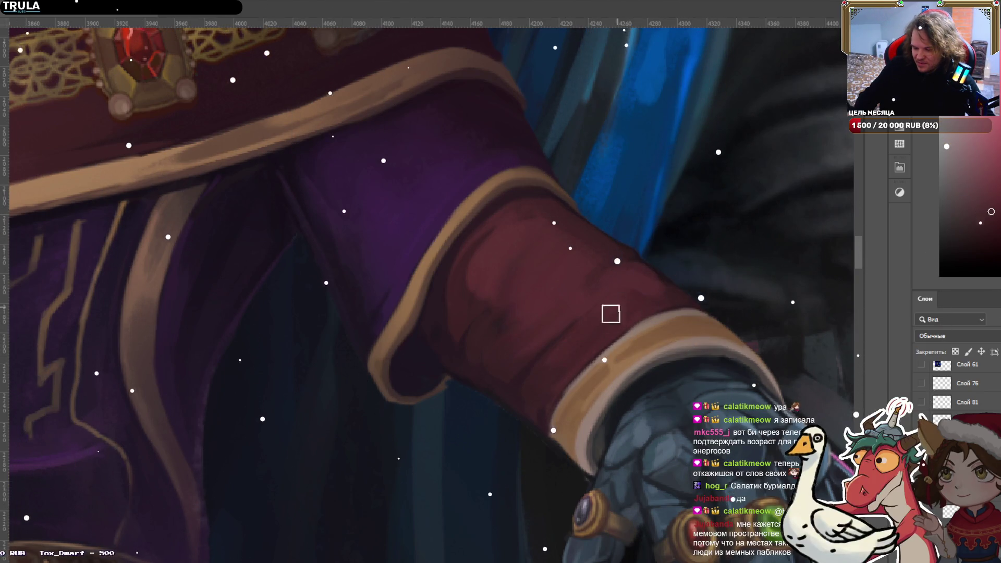
key("bracketright")
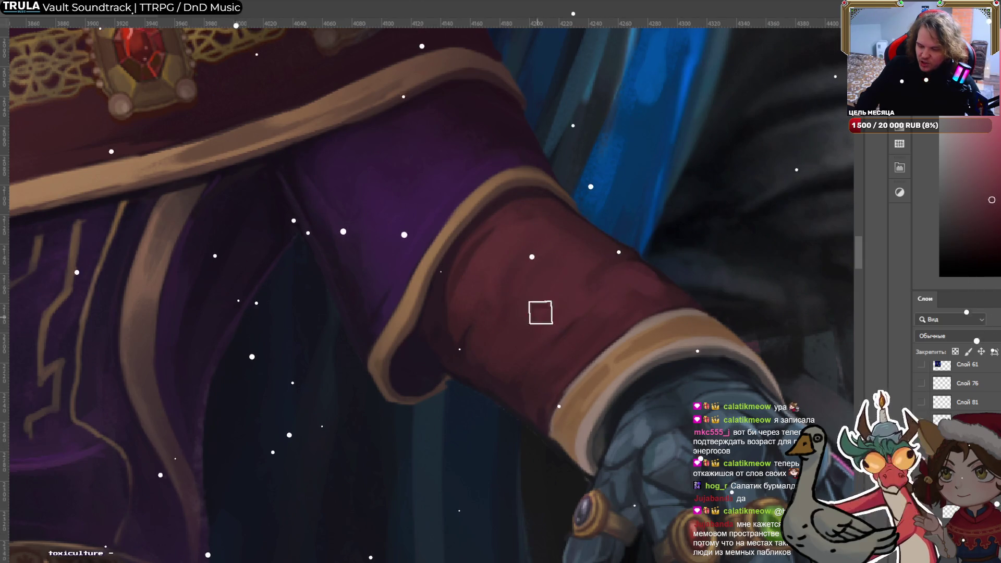
Sample dark, bright and mid reds from the sleeve cuff.
left_click(455, 284, "alt")
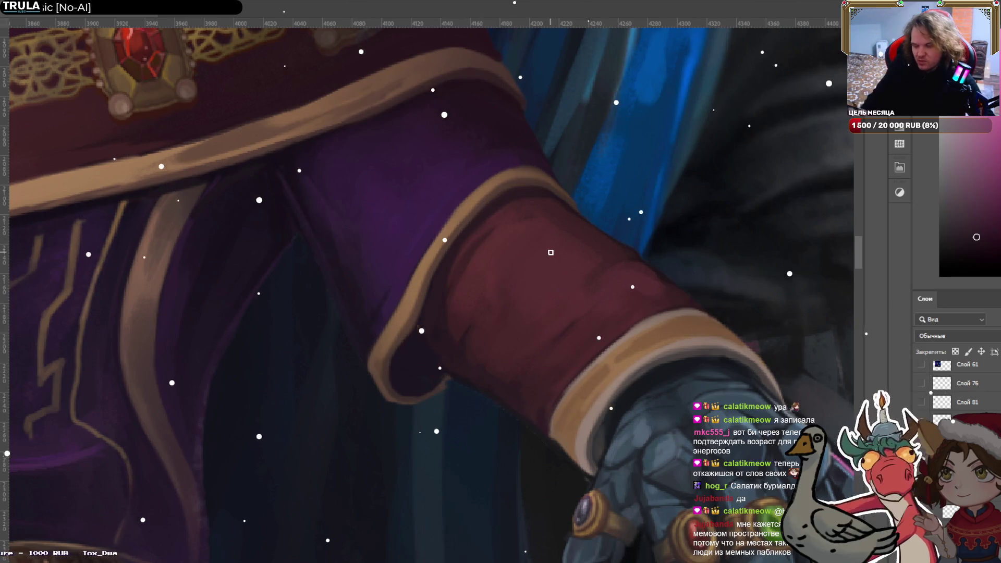
left_click(599, 282, "alt")
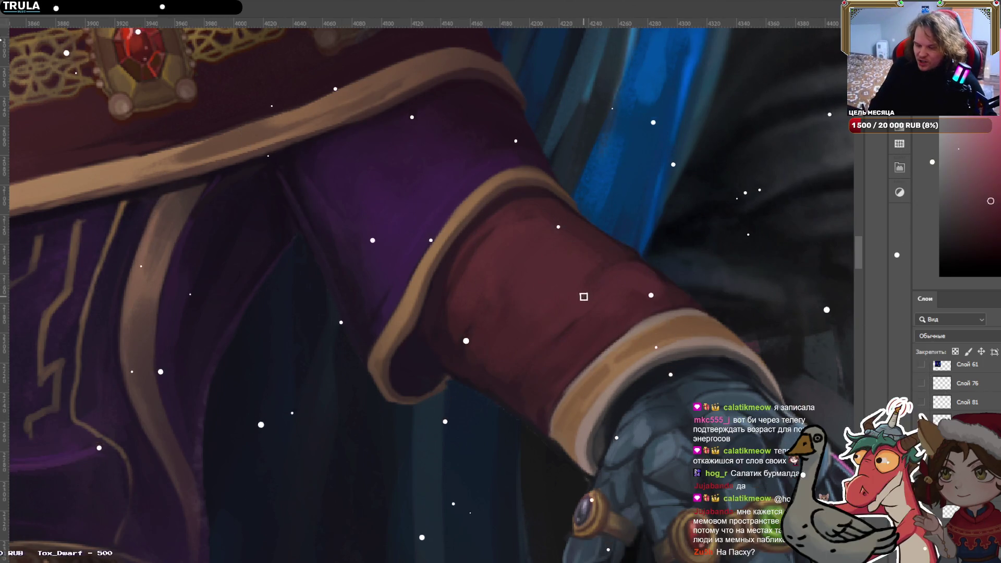
left_click(557, 292, "alt")
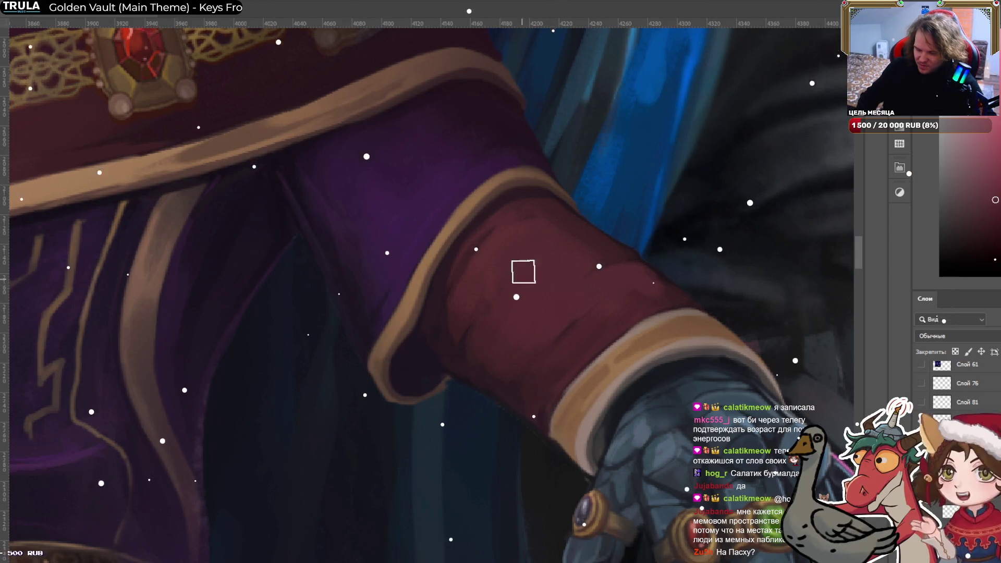
scroll(600, 214, "down", 4)
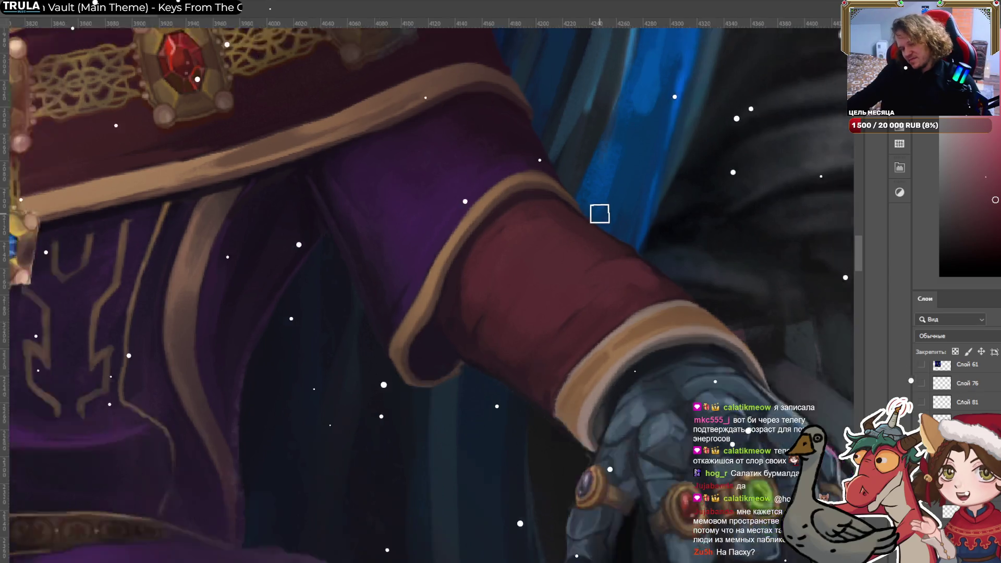
scroll(599, 214, "down", 3)
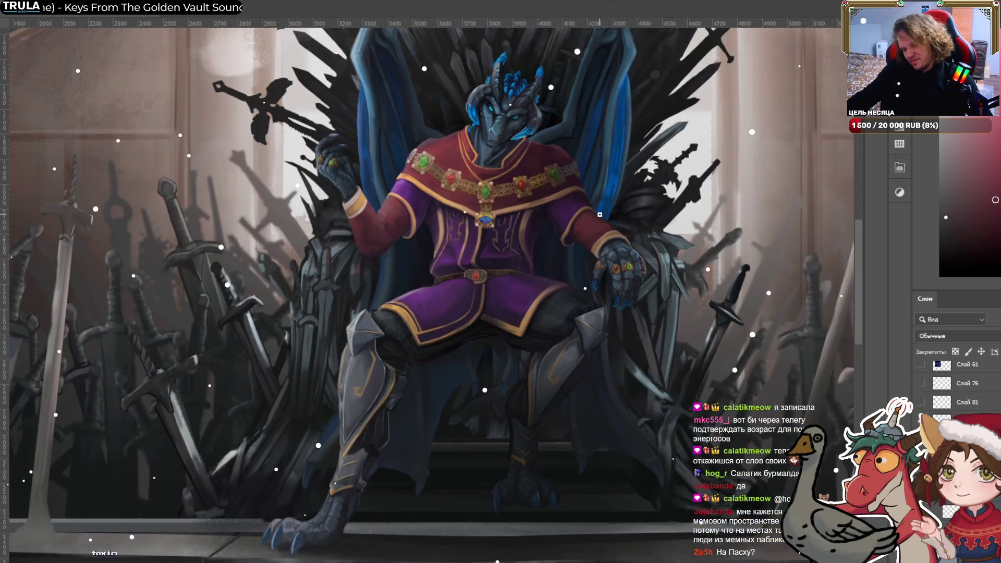
Sample sleeve, cuff and gauntlet tones, ending on a dark colour from the gauntlet.
scroll(599, 215, "up", 4)
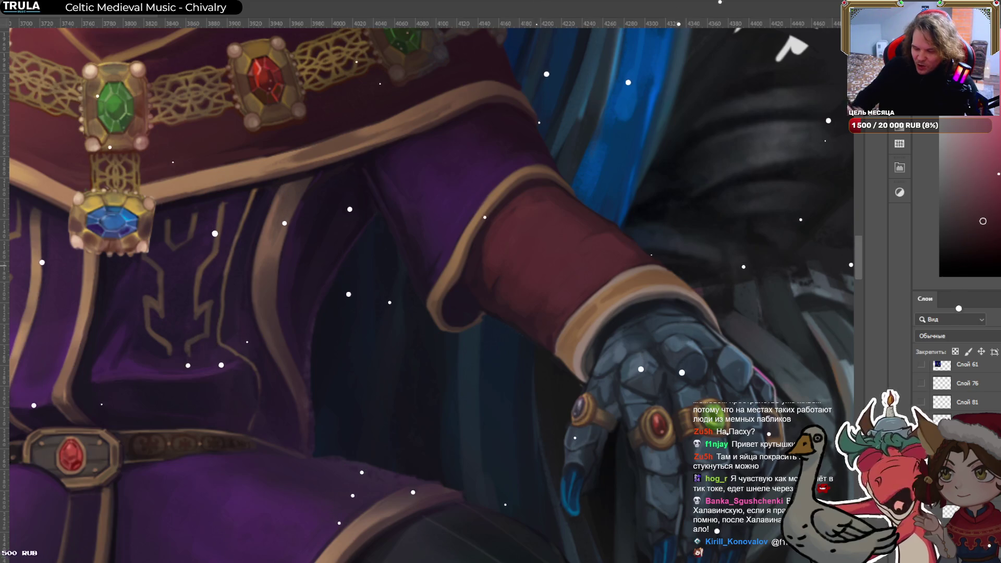
left_click(477, 284, "alt")
left_click_drag(478, 284, 490, 305)
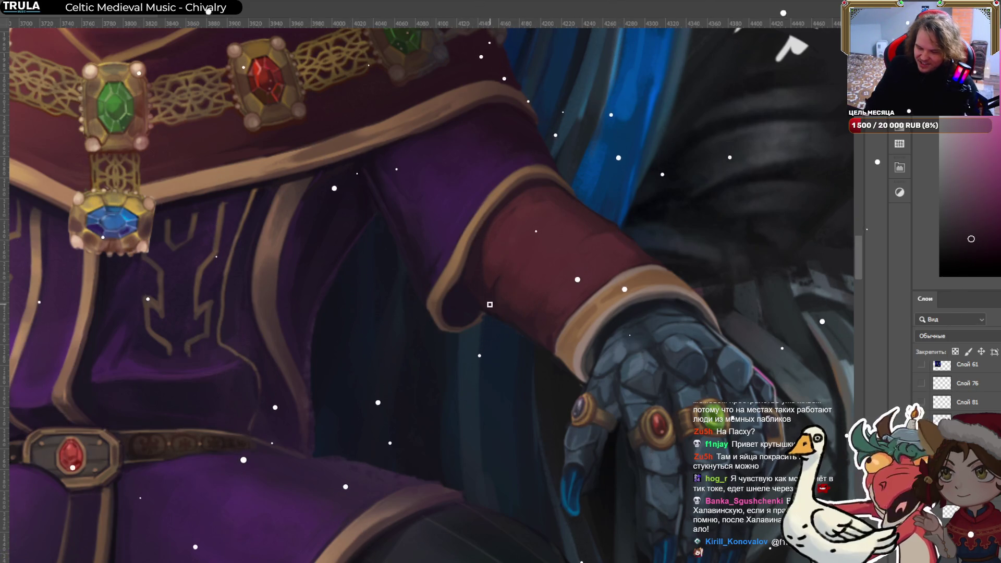
left_click(596, 329, "alt")
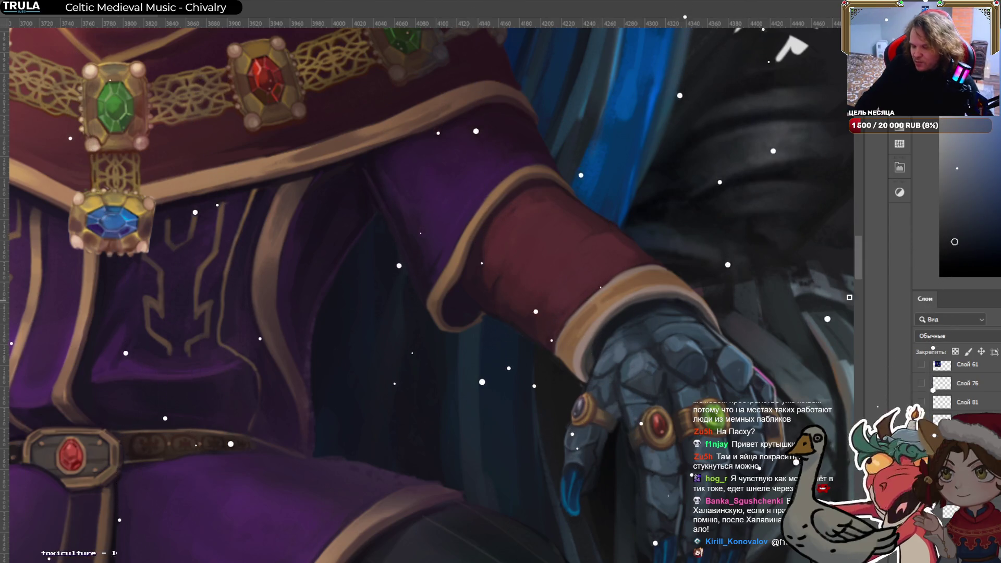
left_click(670, 295, "alt")
left_click(641, 303, "alt")
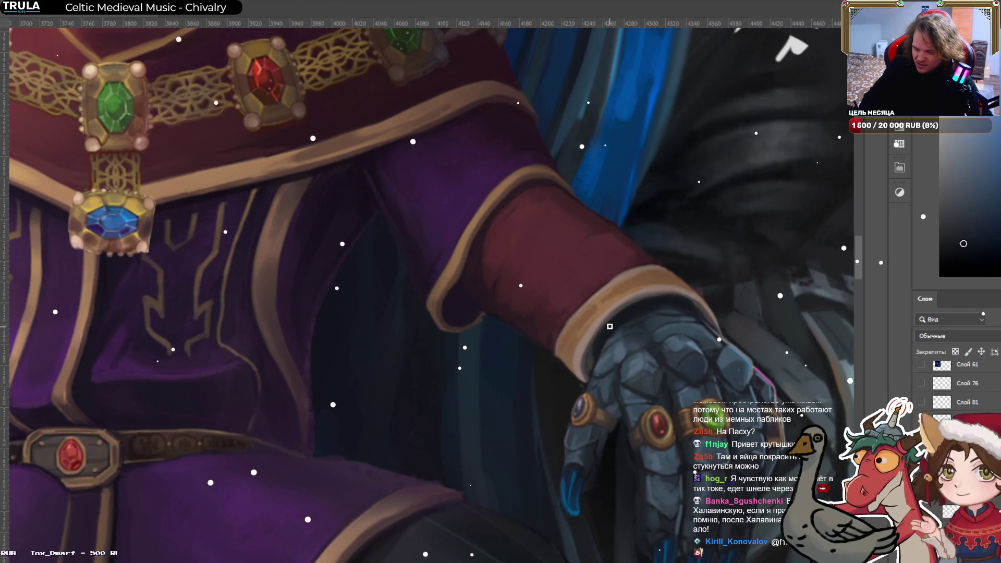
left_click(627, 315, "alt")
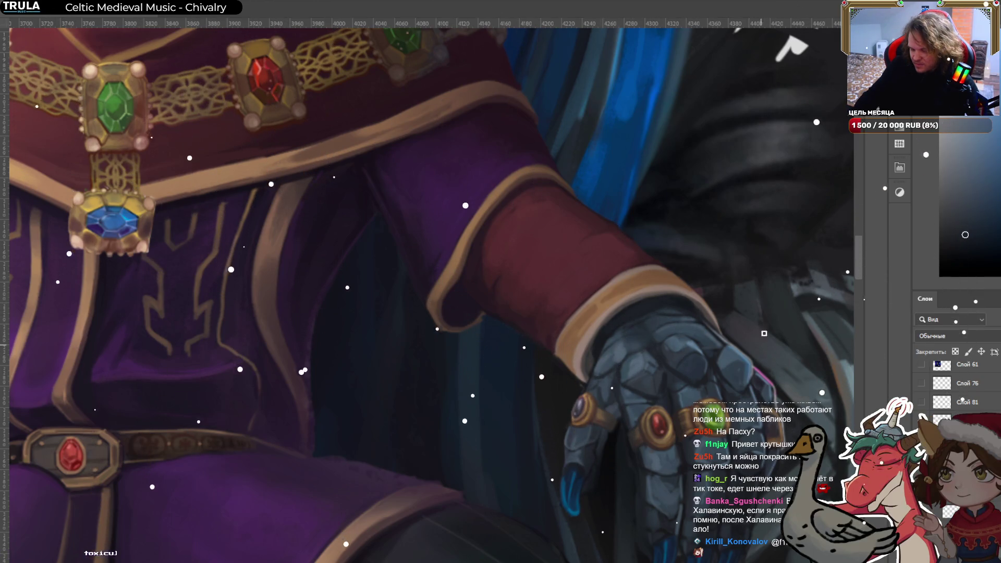
left_click(693, 364, "alt")
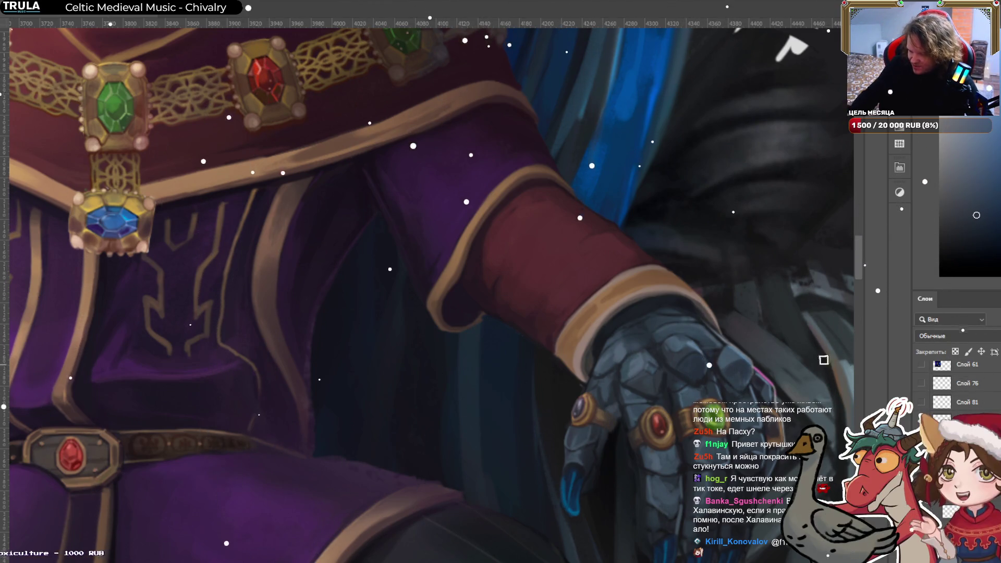
scroll(740, 387, "down", 5)
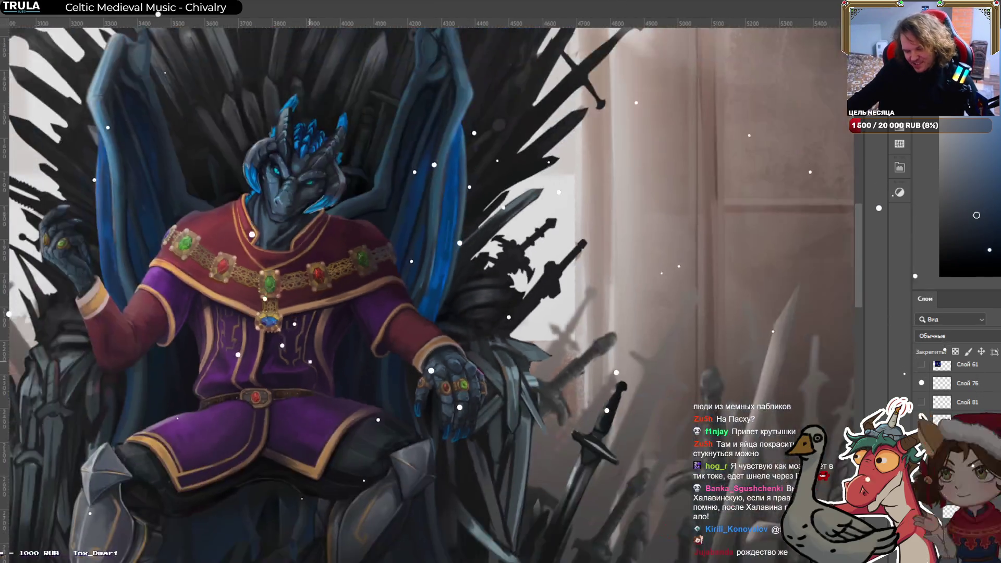
scroll(397, 302, "down", 5)
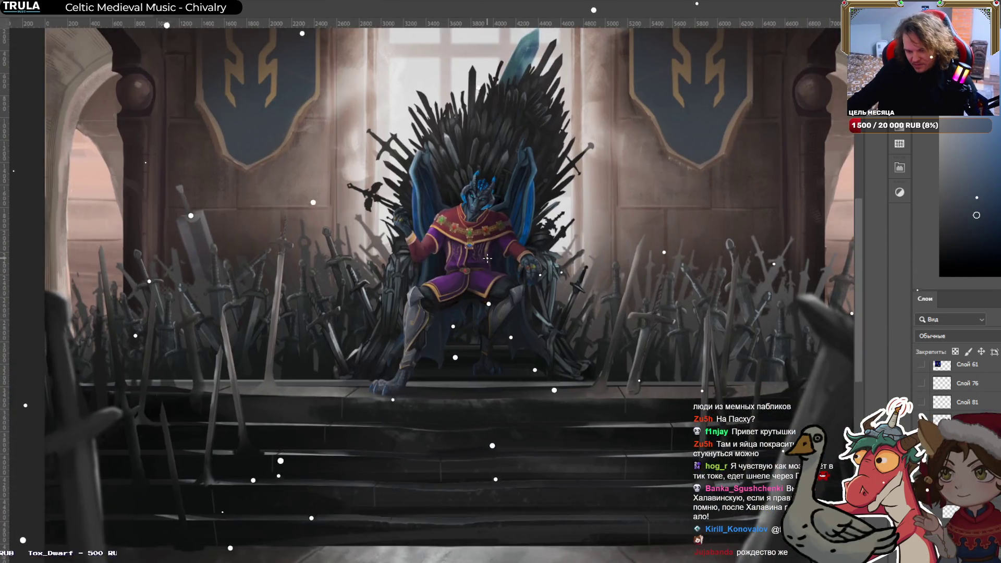
scroll(486, 257, "up", 3)
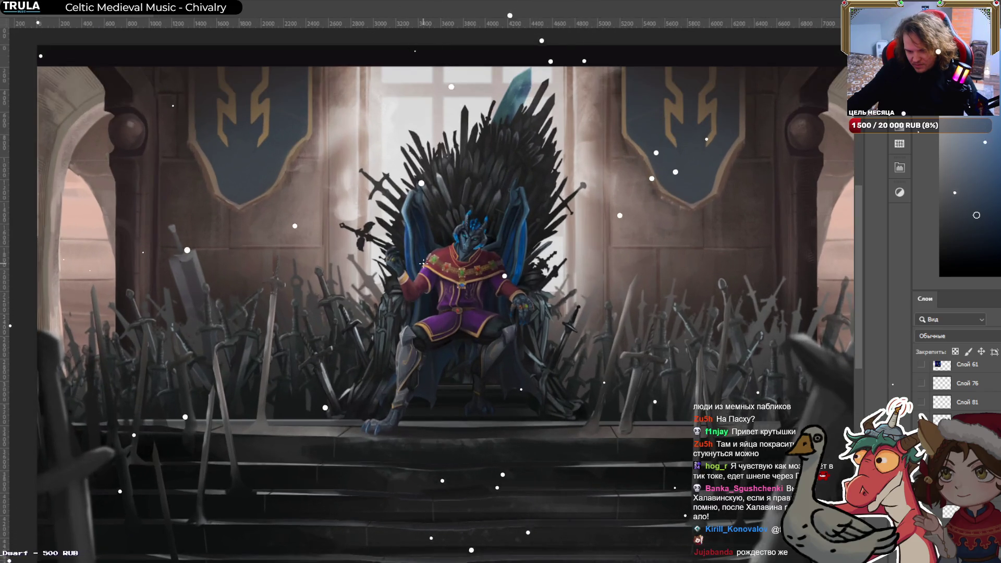
left_click_drag(423, 263, 418, 256)
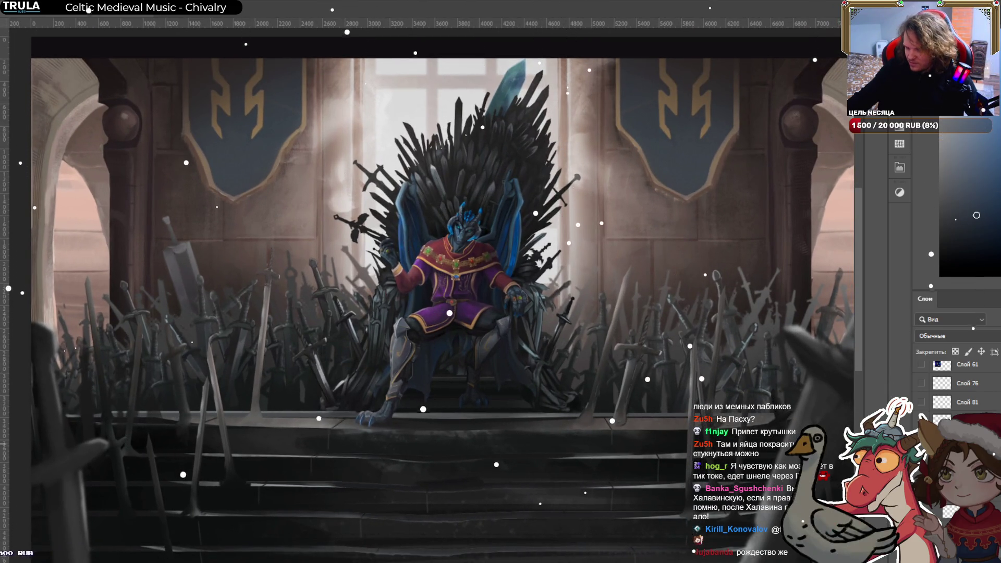
key("ctrl+z")
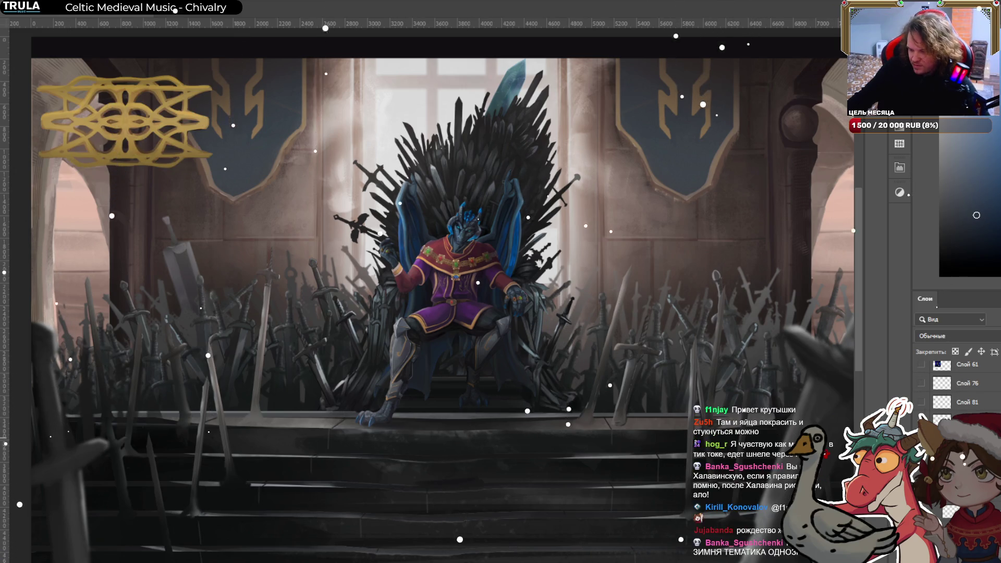
key("ctrl+z")
left_click(920, 404)
left_click(921, 404)
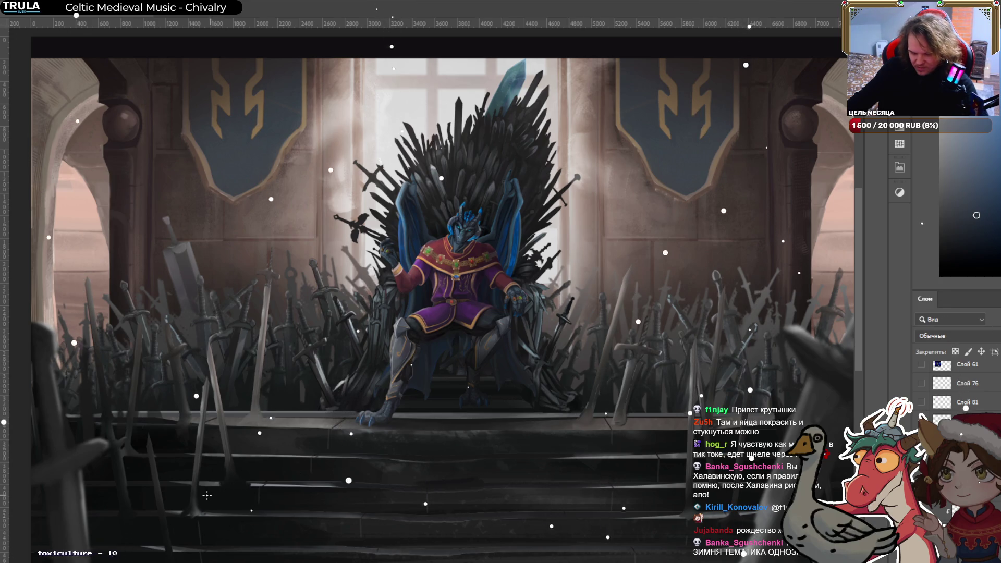
scroll(215, 504, "up", 5)
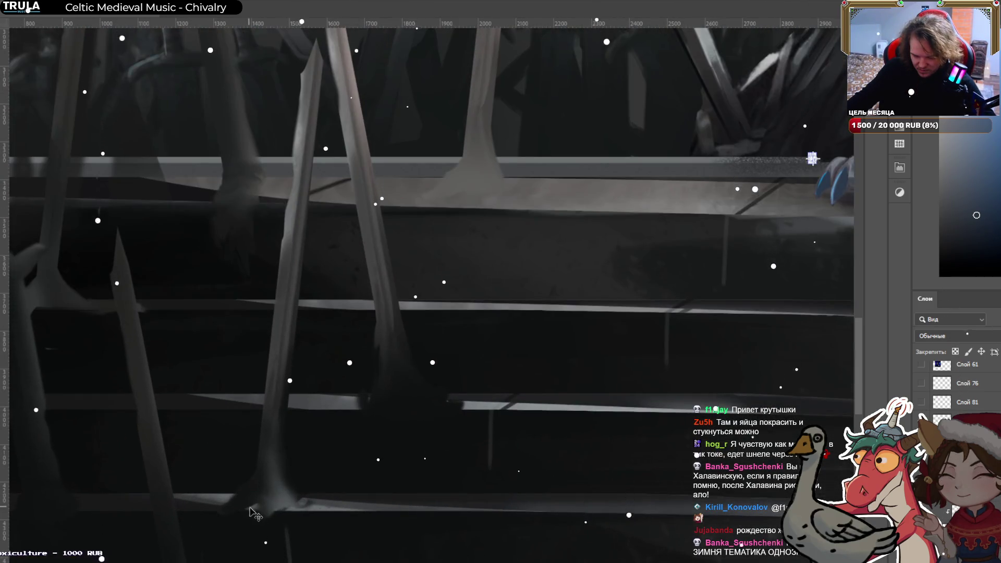
Select the layer holding the steps and blades, with the Brush active, and pan to the upright blades.
left_click(318, 513, "ctrl")
key("b")
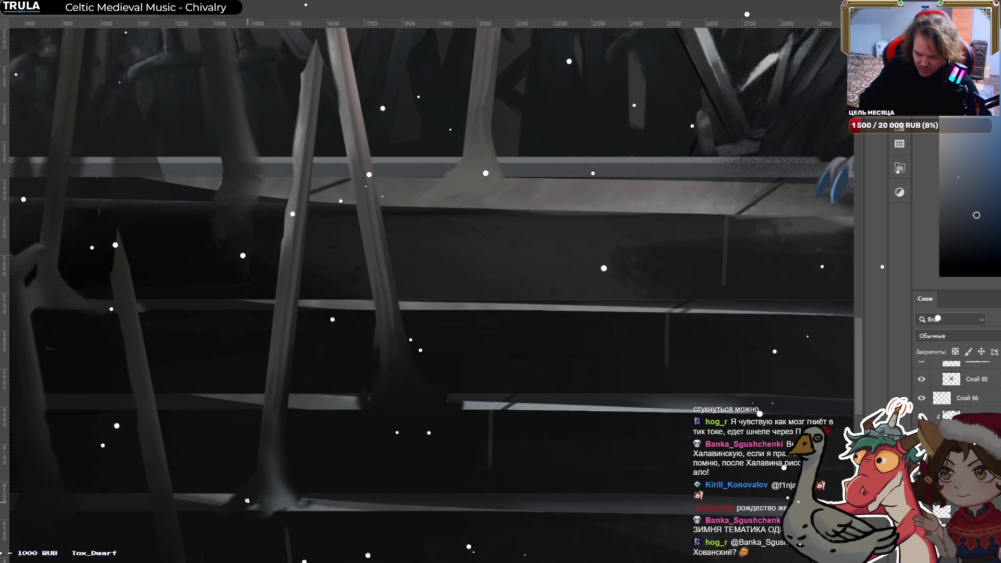
left_click(244, 507, "alt")
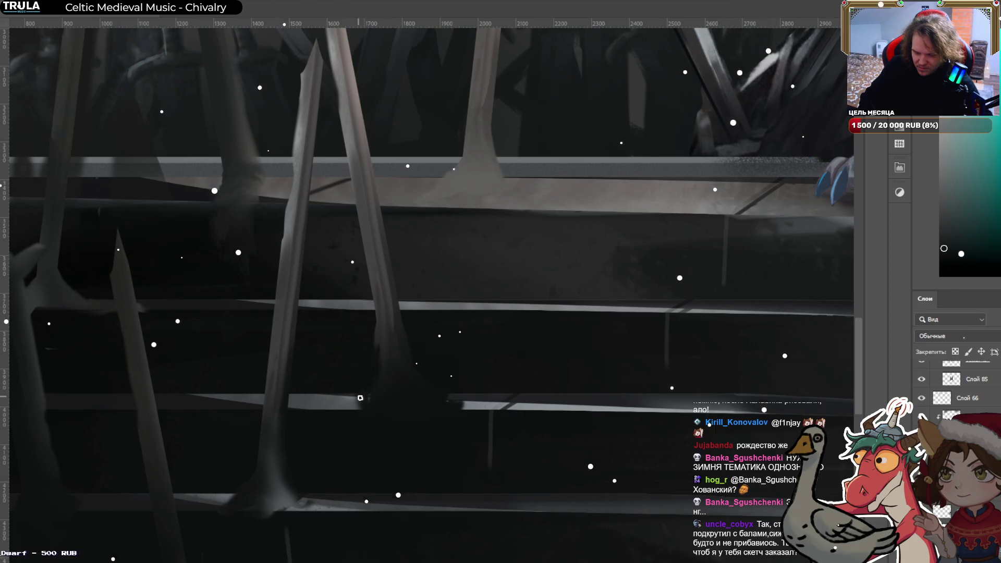
left_click_drag(441, 209, 516, 285)
Sample browns, blade greys and a greenish tone, settling on a dark purple-blue from the steps.
left_click(521, 265, "alt")
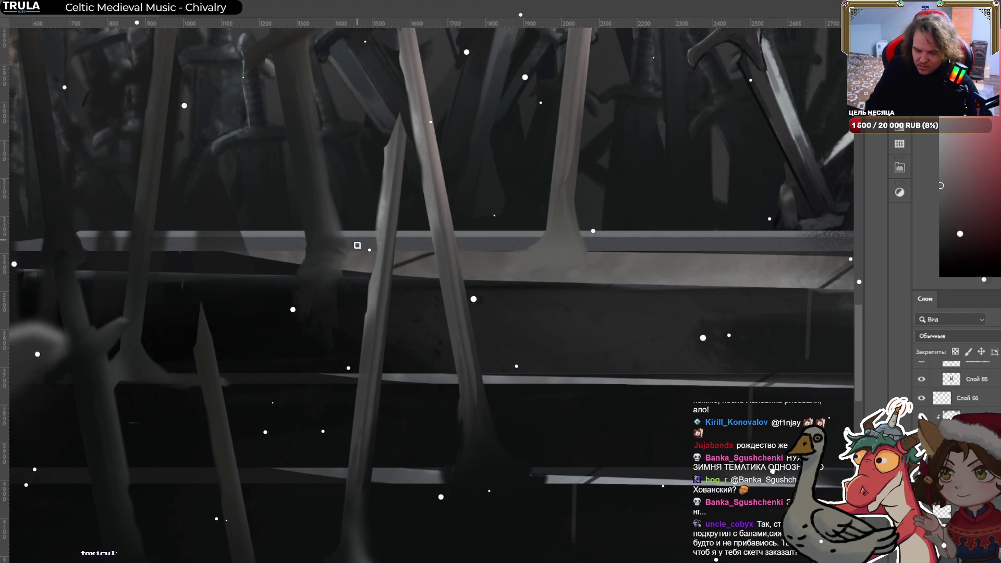
left_click(330, 262, "alt")
left_click(373, 262, "alt")
left_click(352, 268, "alt")
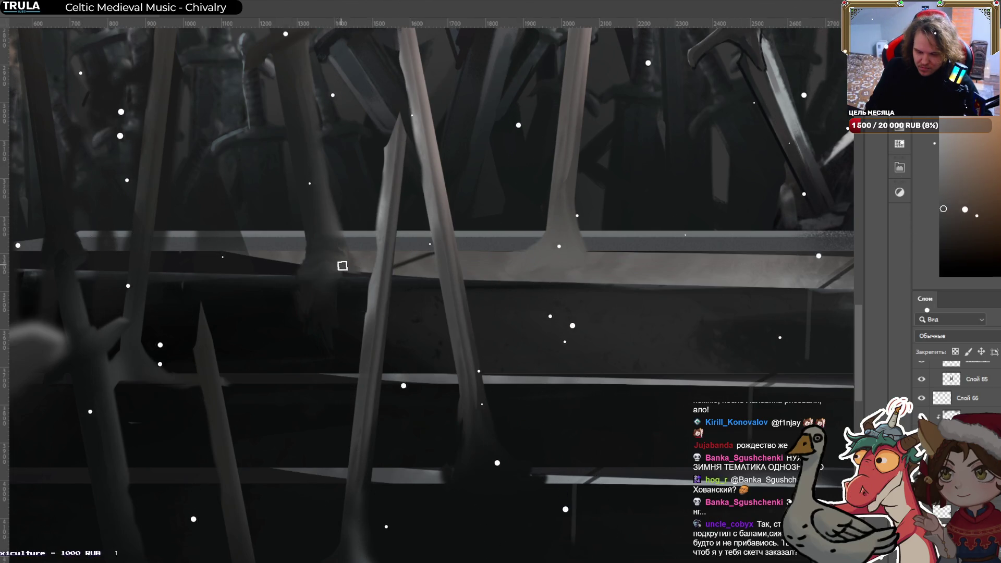
left_click(344, 249, "alt")
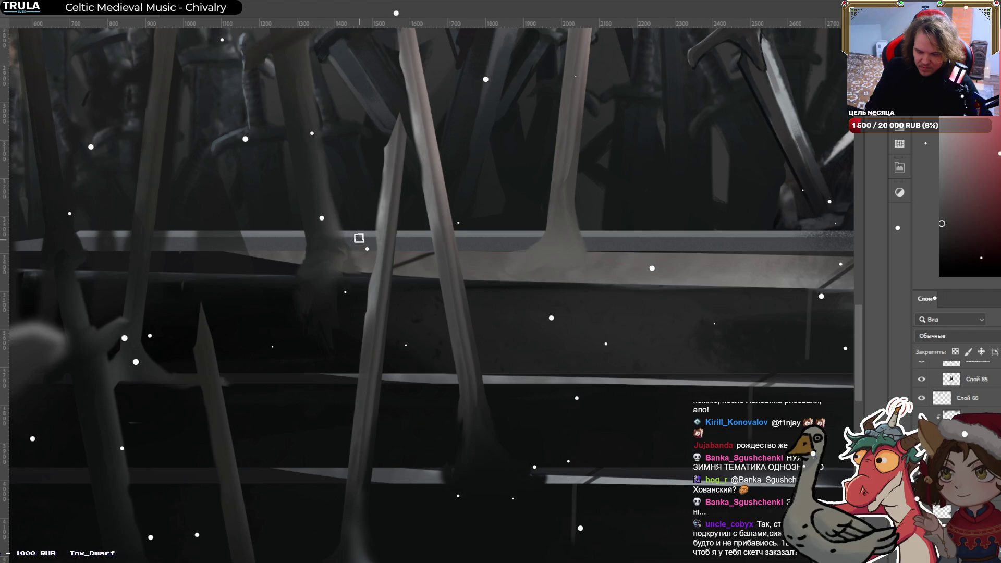
left_click(312, 245, "alt")
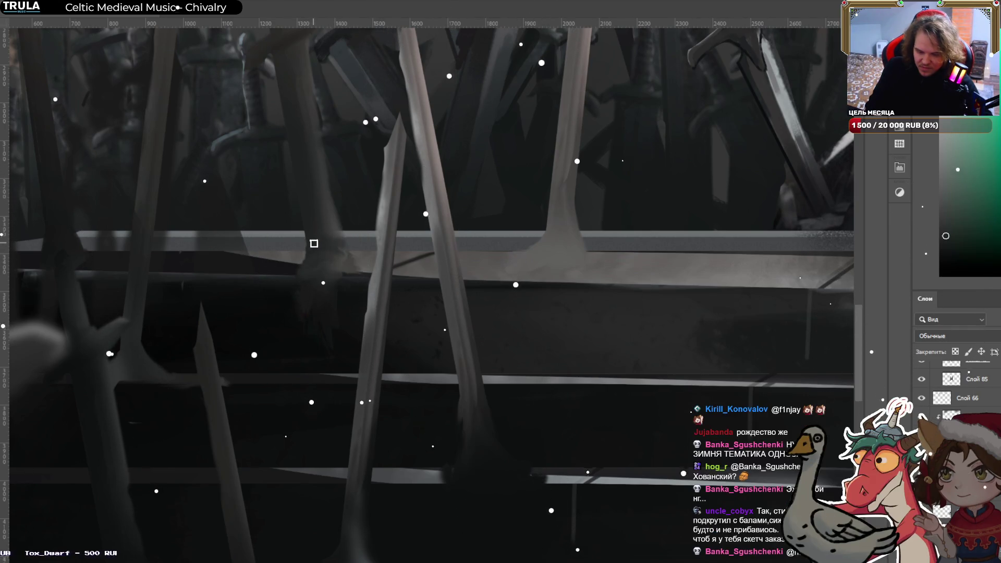
left_click(281, 253, "alt")
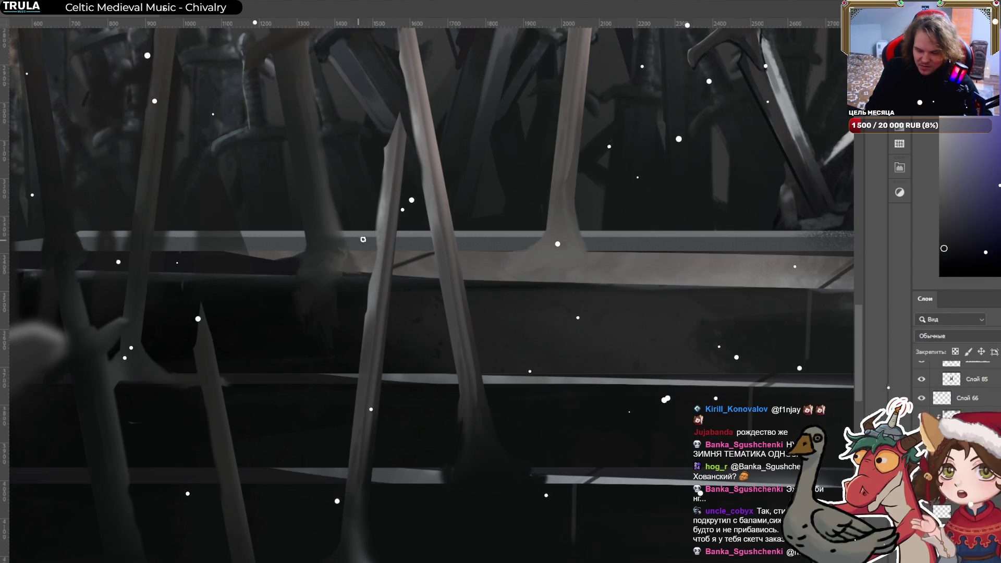
Pan across the sword blades and sample teal shades from them.
left_click_drag(239, 400, 386, 387)
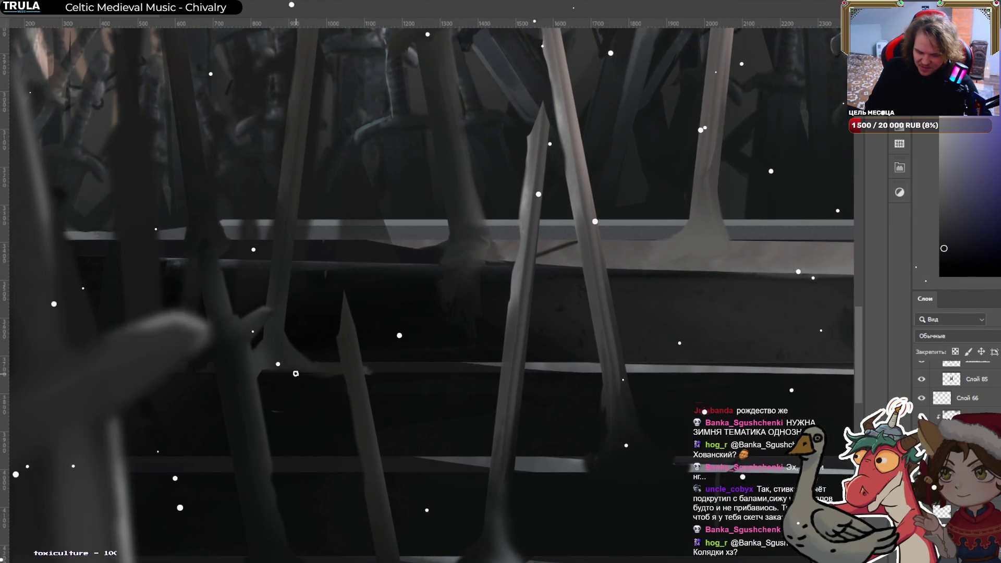
left_click(366, 370, "alt")
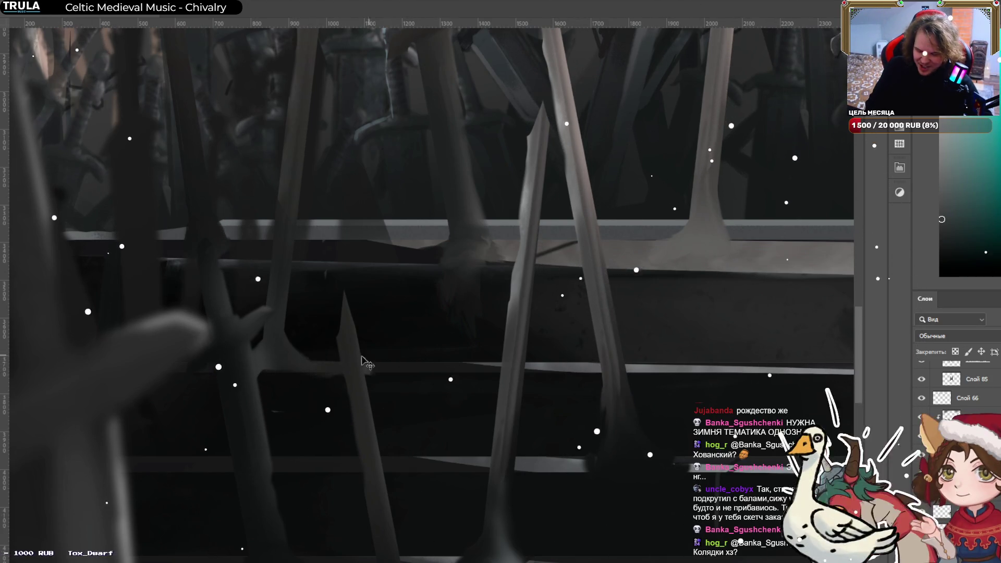
left_click(265, 370, "alt")
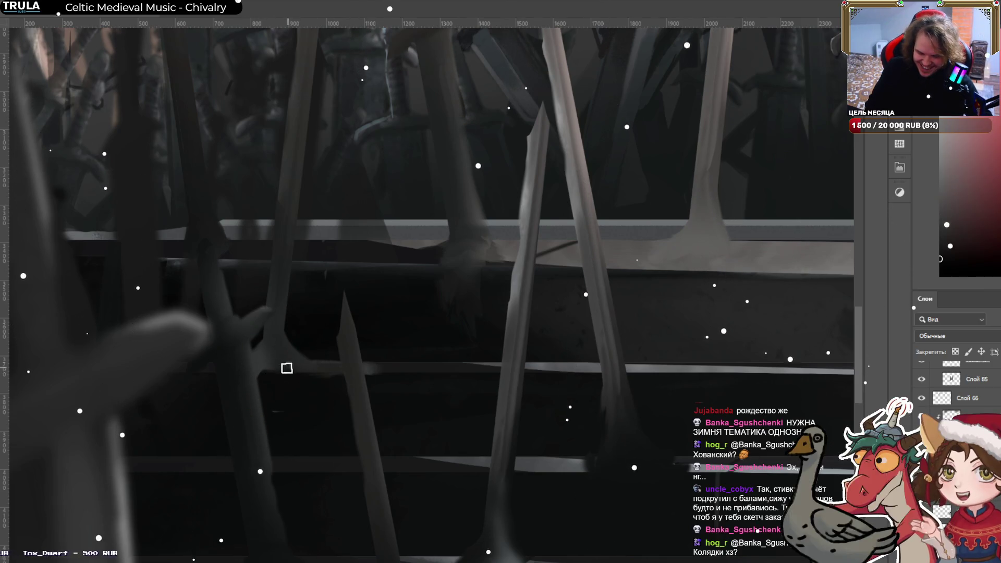
left_click(268, 364, "alt")
left_click(288, 363, "alt")
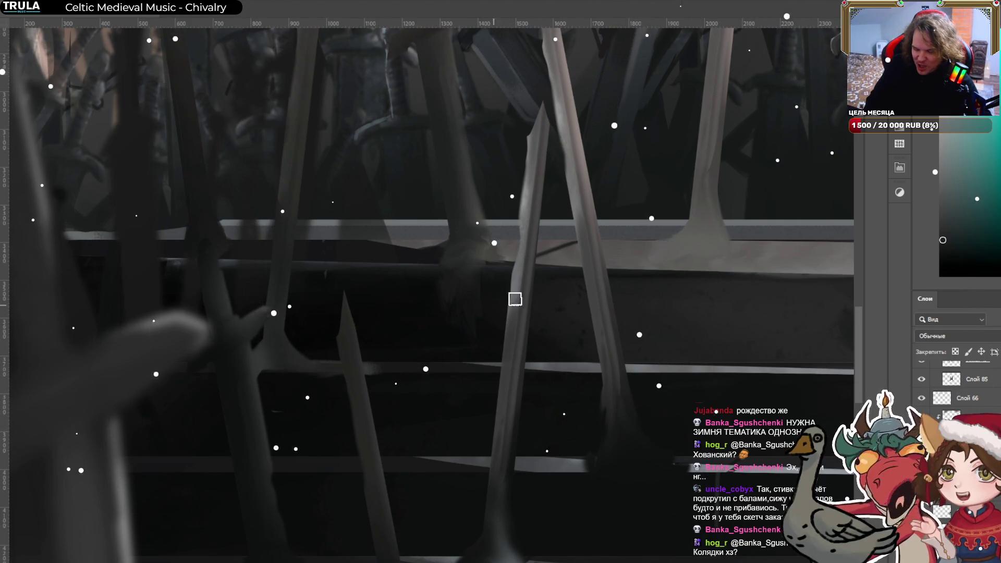
Sample brown tones from the canvas, then undo the last white highlight stroke on the blade.
left_click(481, 251, "alt")
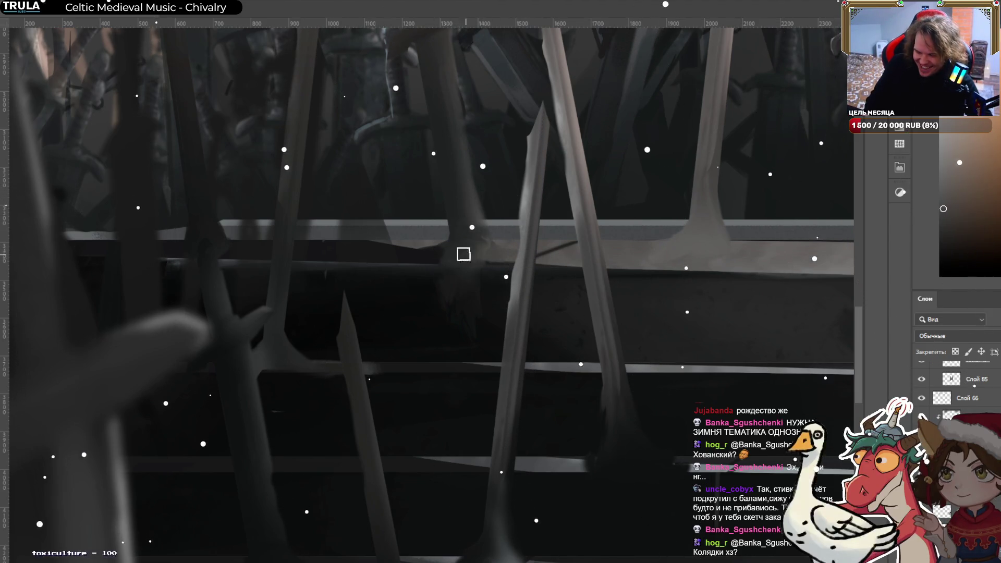
left_click(421, 256, "alt")
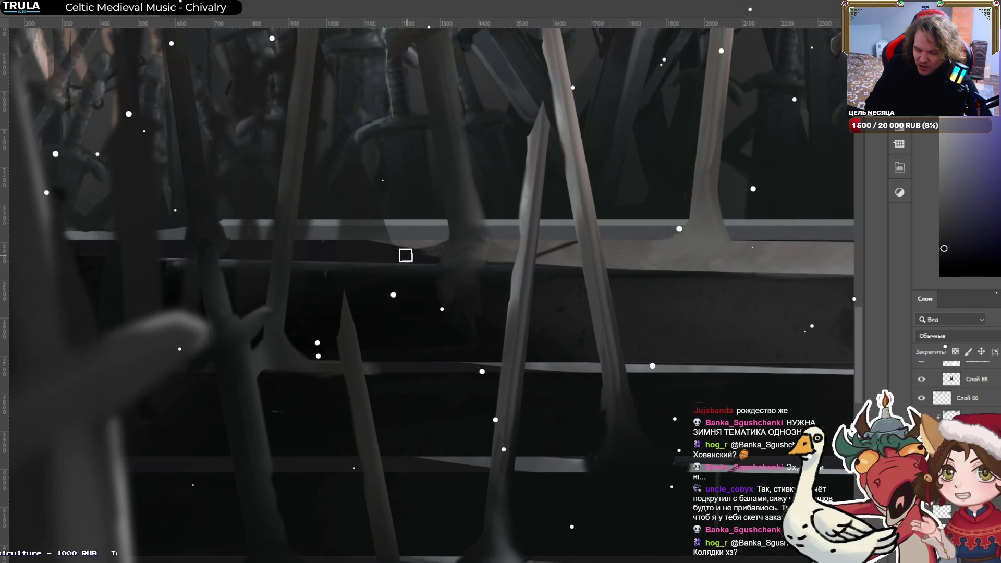
left_click(414, 255, "alt")
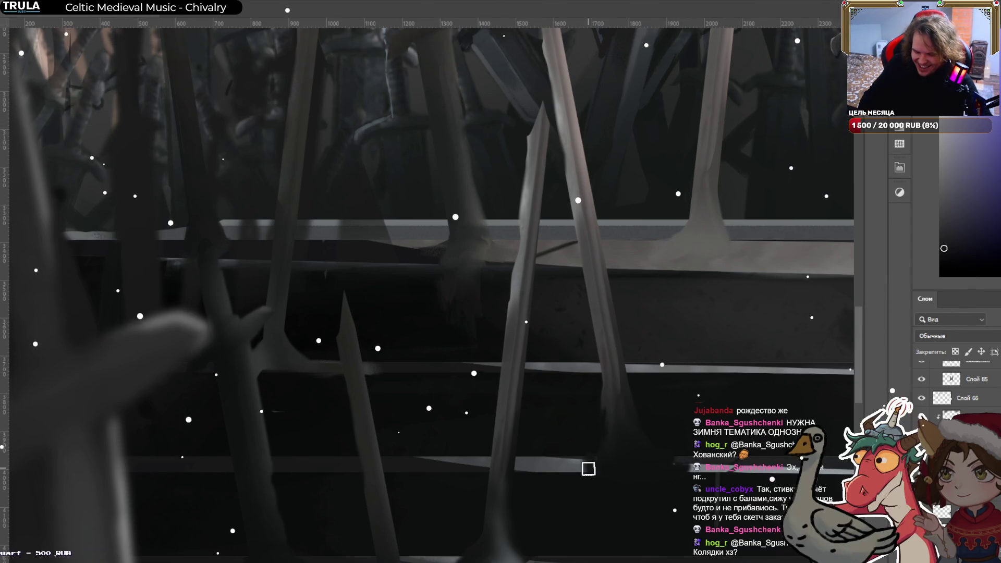
key("ctrl+semicolon")
key("ctrl+semicolon")
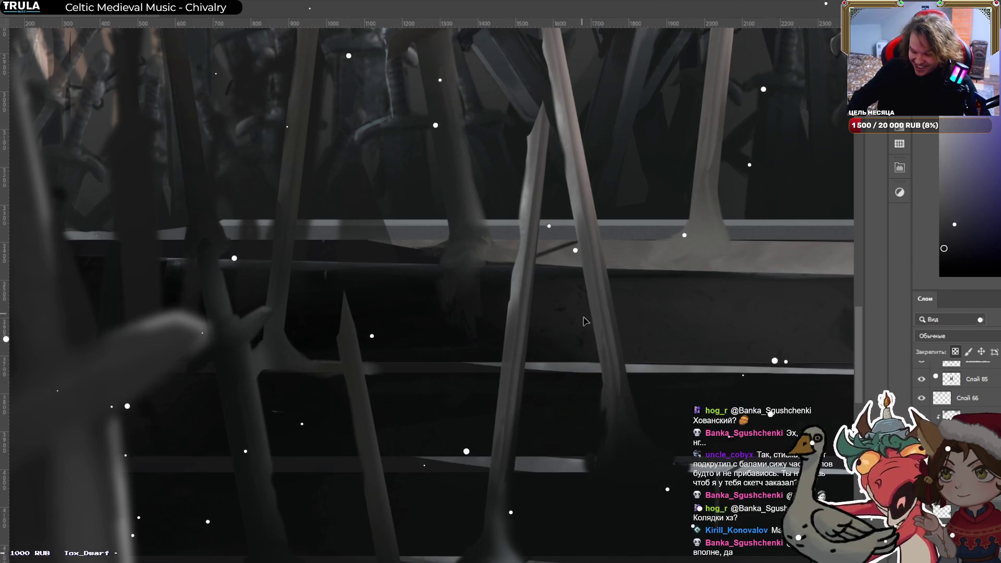
key("ctrl+z")
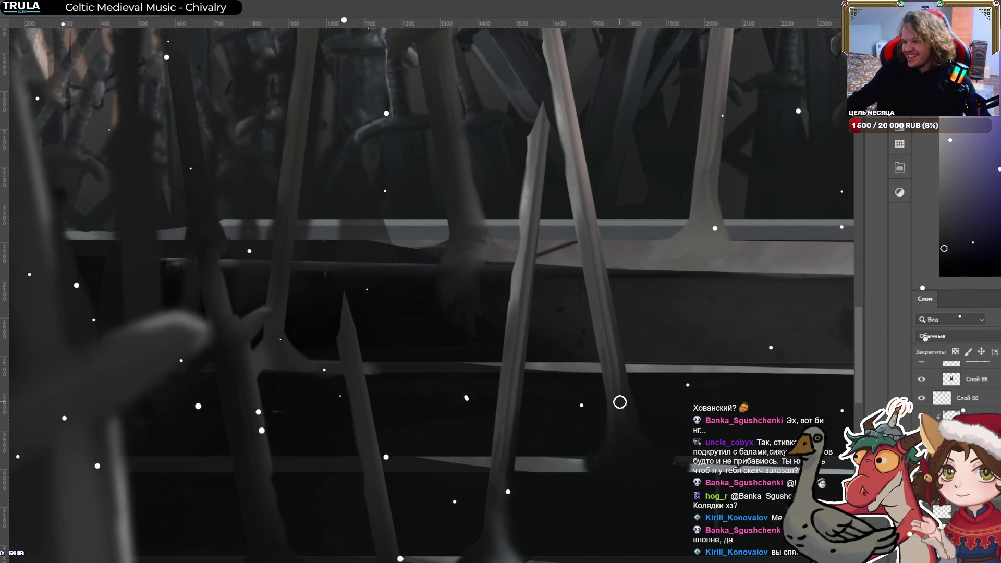
Zoom out and pan so the dragon king, sword throne and steps fit the window.
scroll(619, 402, "down", 4)
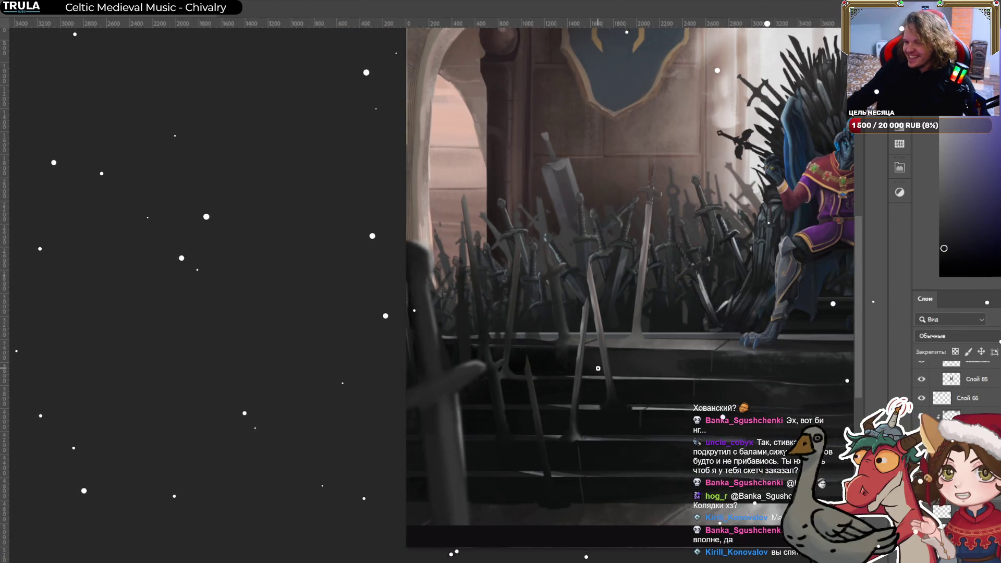
left_click_drag(595, 362, 261, 381)
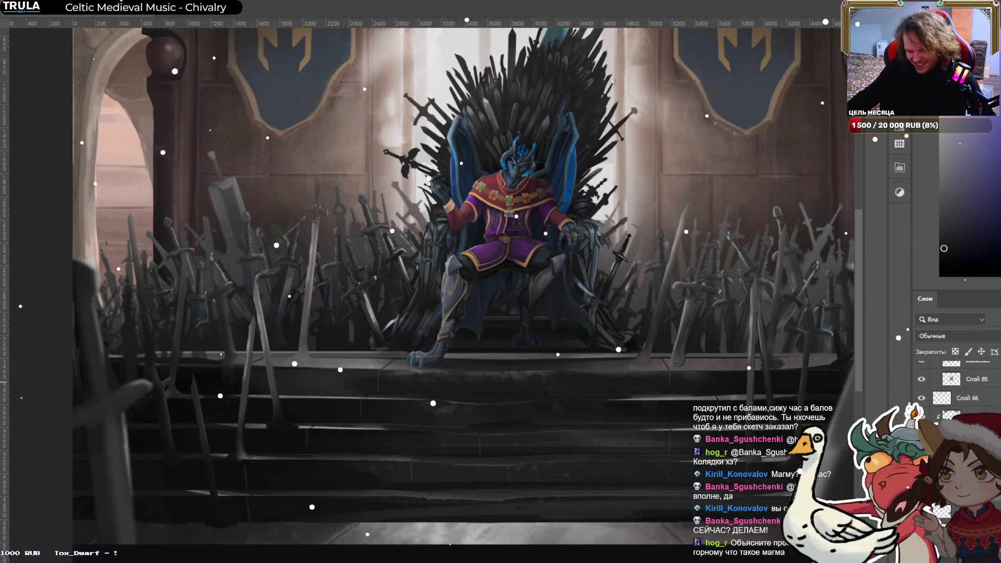
Zoom into the crossed blades and sample teal tones from them.
scroll(258, 443, "up", 8)
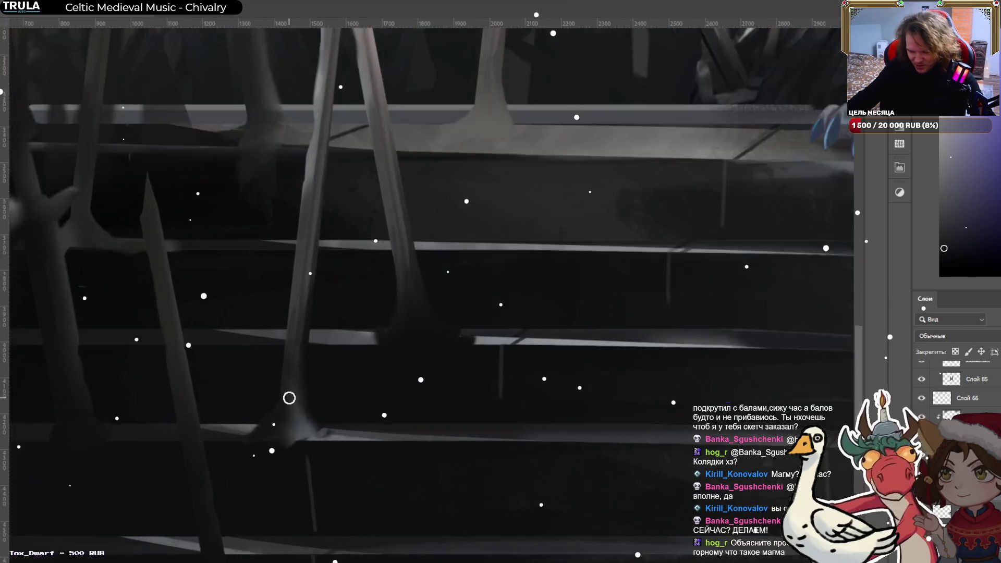
scroll(412, 353, "right", 5)
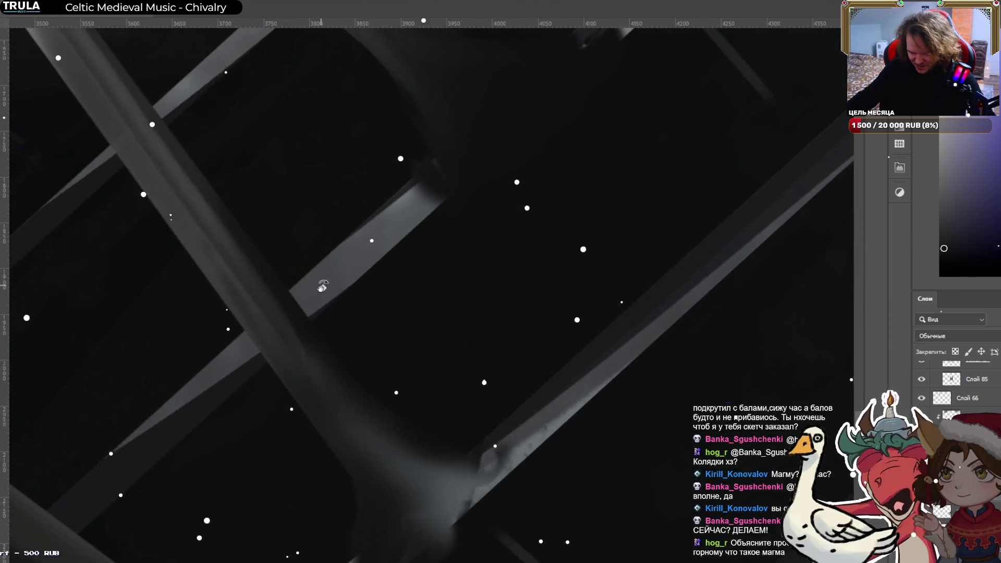
scroll(536, 336, "right", 5)
left_click_drag(536, 336, 547, 294)
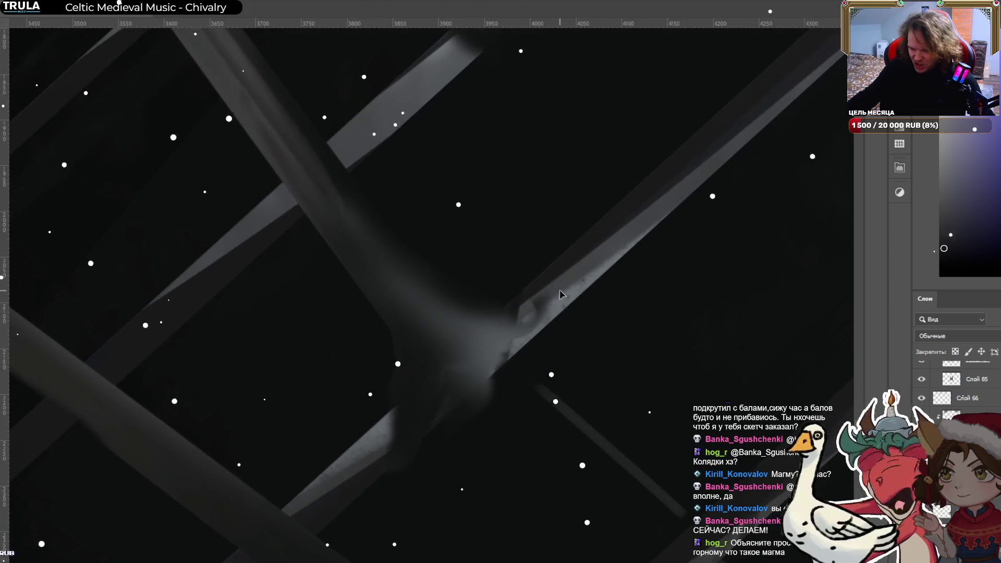
left_click(558, 291, "alt")
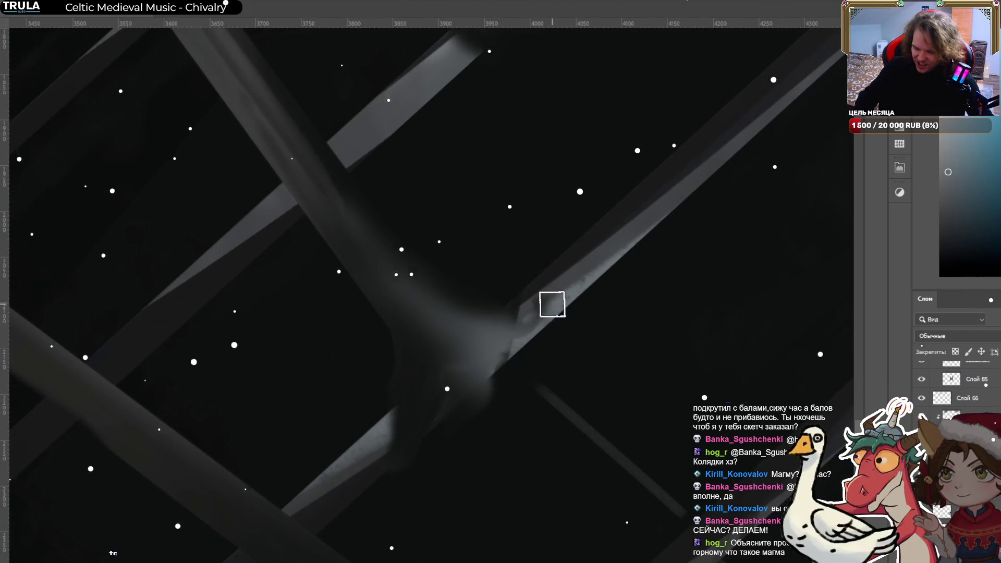
key("v")
key("b")
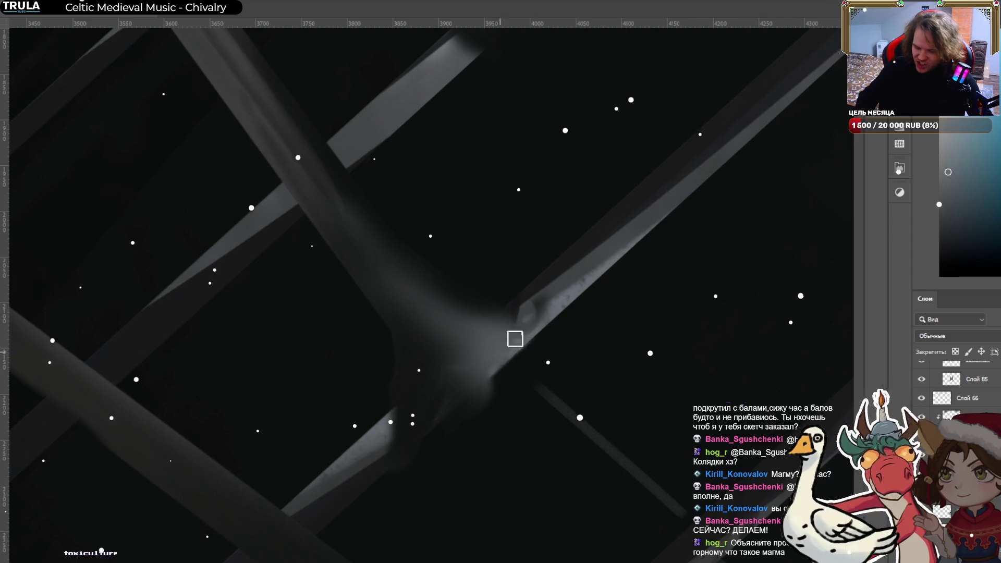
left_click(477, 374, "alt")
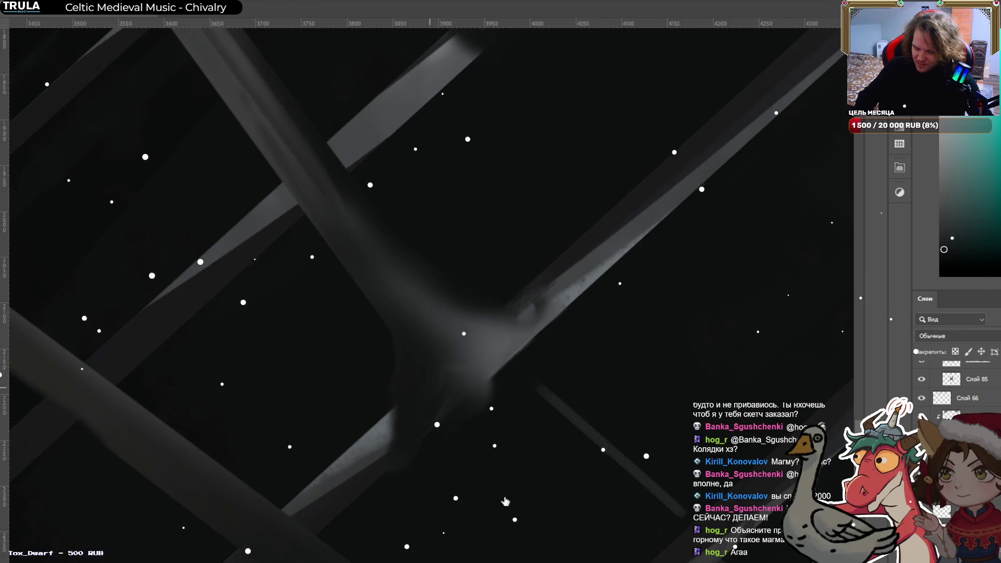
Shrink the brush, sample light and dark greys at the blade junction, and rotate the view upright.
key("bracketleft")
key("bracketleft")
key("bracketleft")
key("bracketleft")
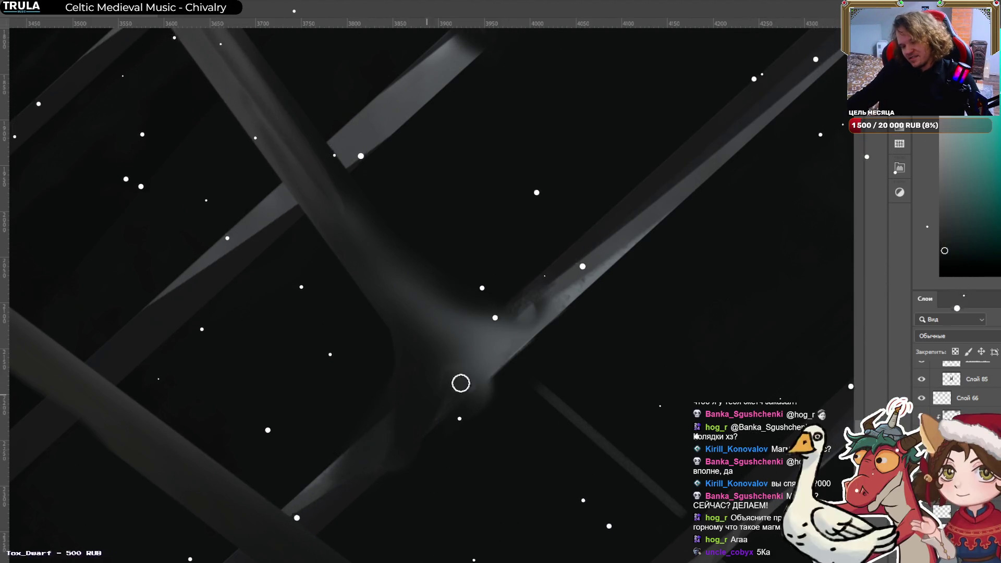
scroll(427, 395, "down", 3)
scroll(367, 330, "up", 5)
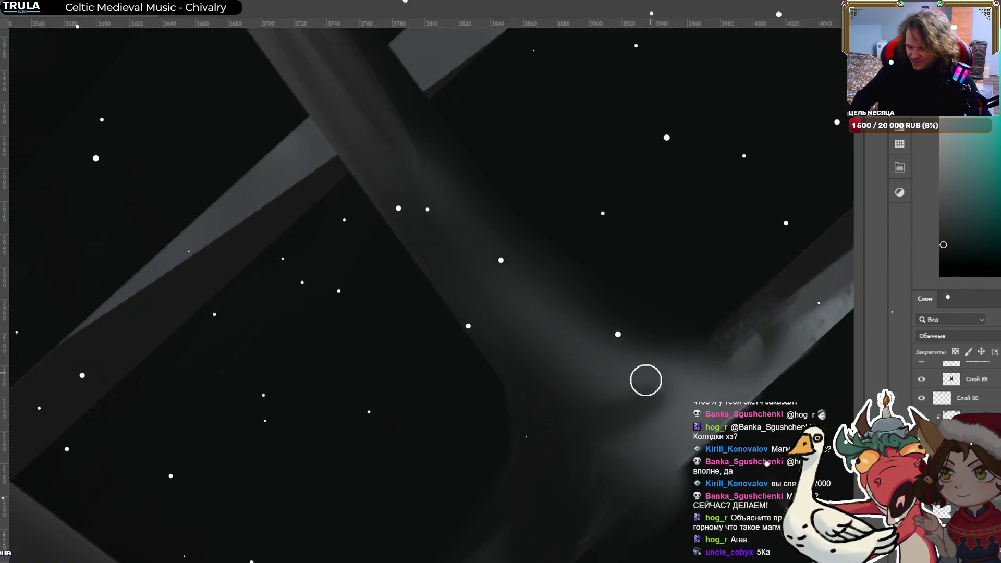
left_click(620, 383, "alt")
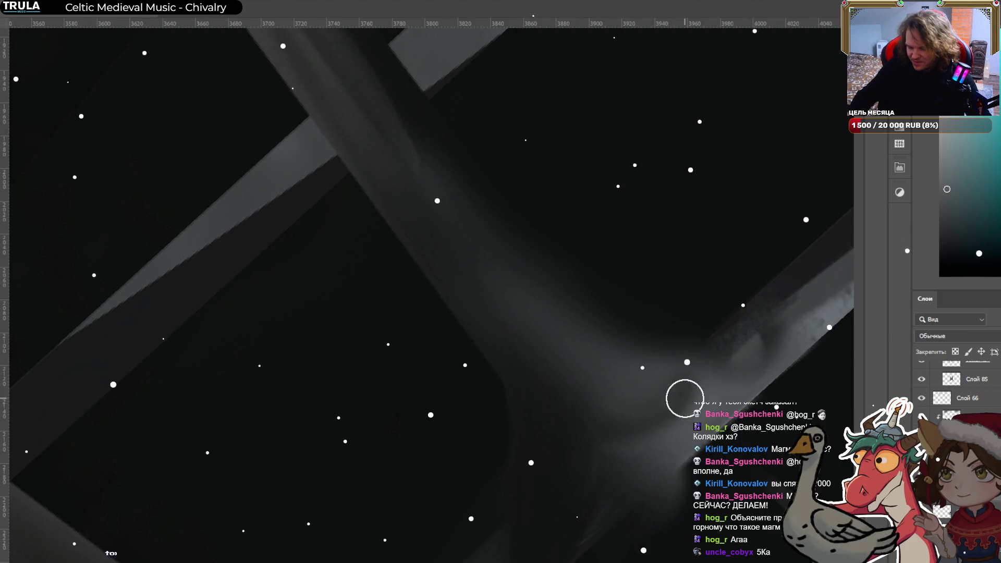
left_click(626, 403, "alt")
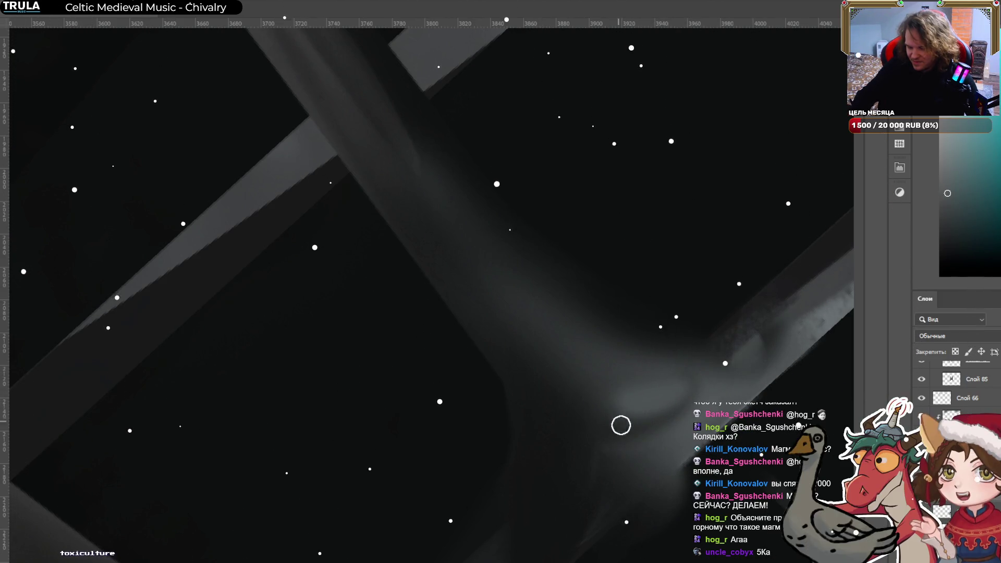
left_click(651, 467, "alt")
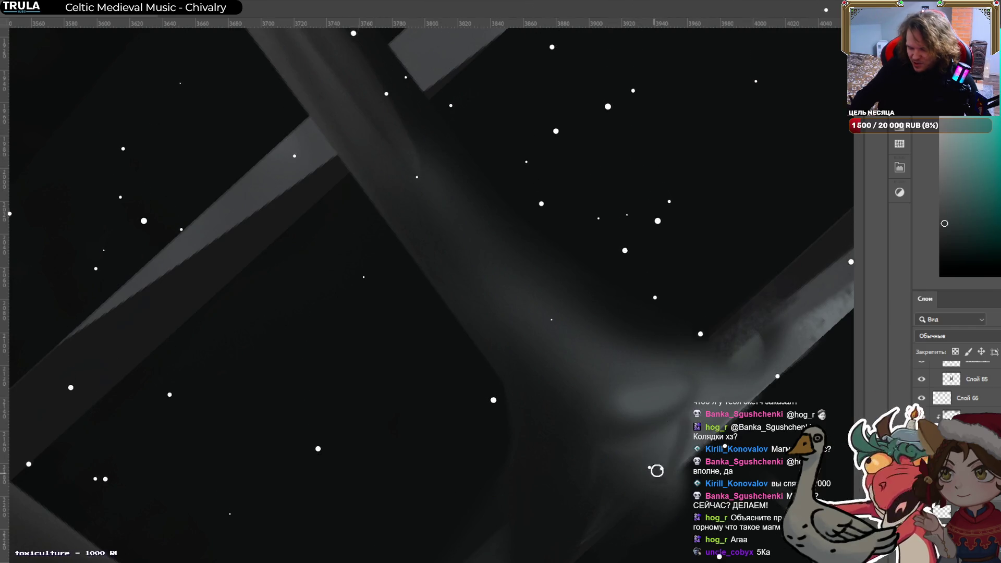
left_click(680, 404, "alt")
left_click(636, 438, "alt")
left_click(614, 484, "alt")
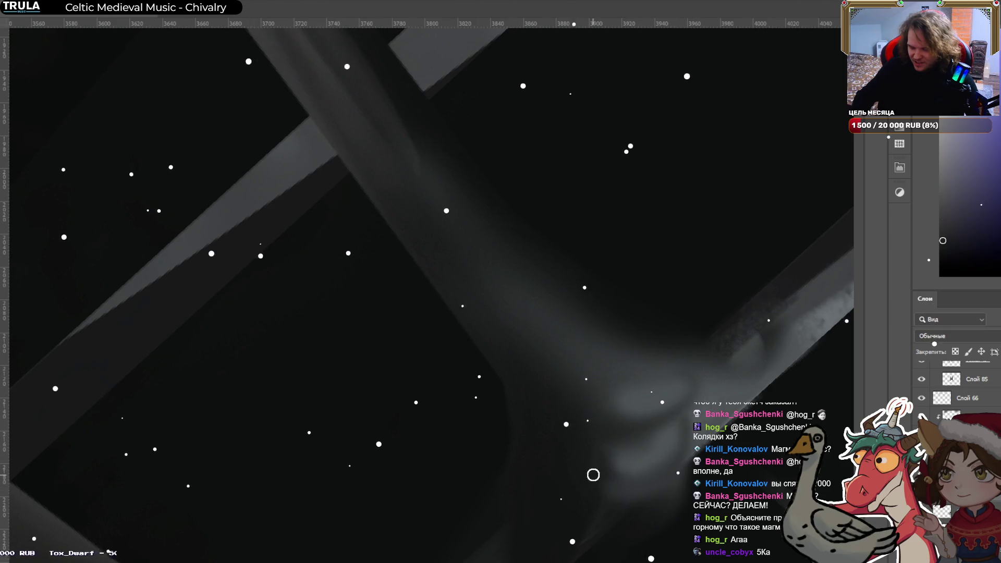
left_click(633, 495, "alt")
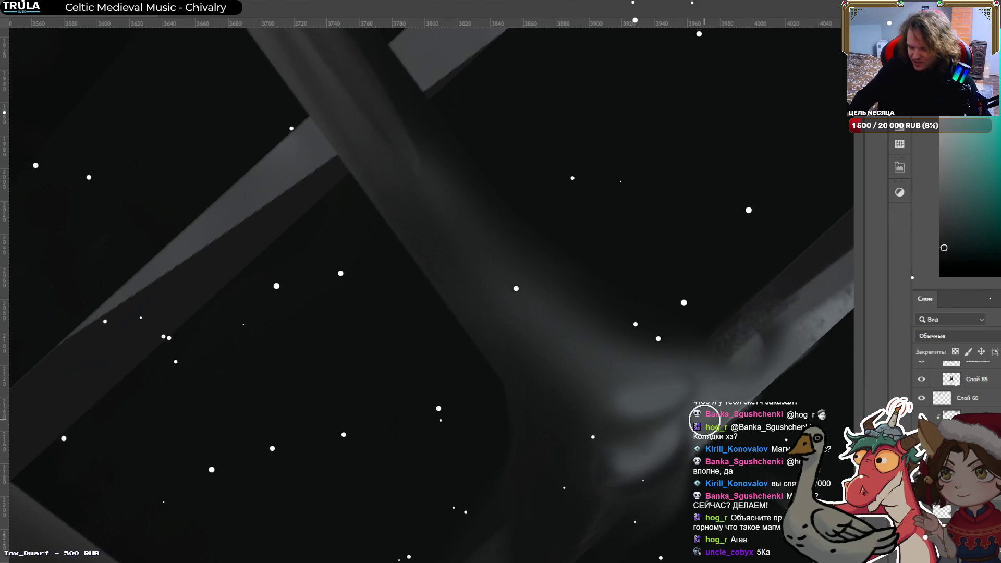
mouse_move(710, 322)
left_mouse_down()
mouse_move(659, 488)
mouse_move(573, 362)
left_mouse_up()
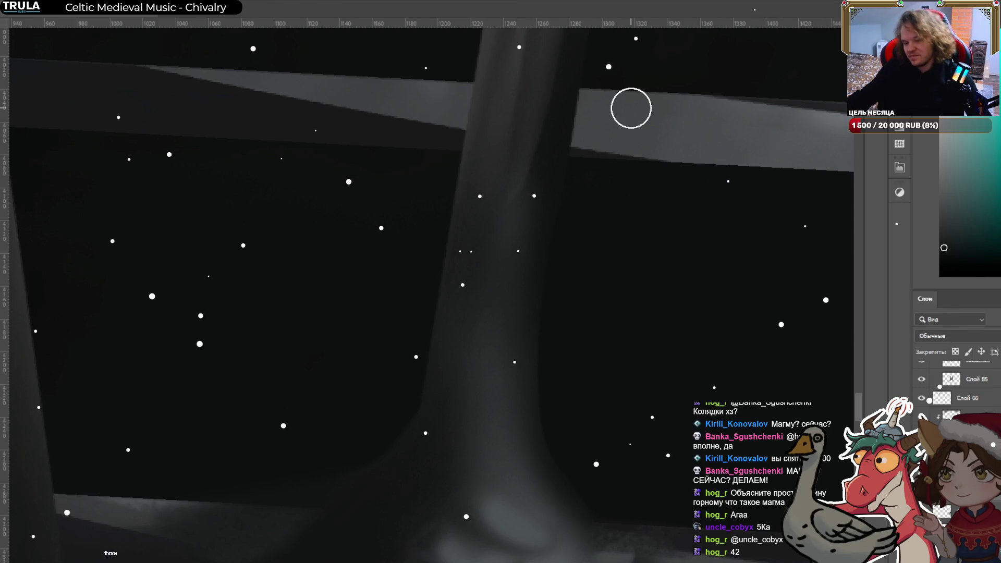
Paint a thin highlight down the upright blade's left edge, comparing it with undo and redo.
scroll(478, 346, "down", 3)
scroll(480, 348, "up", 4)
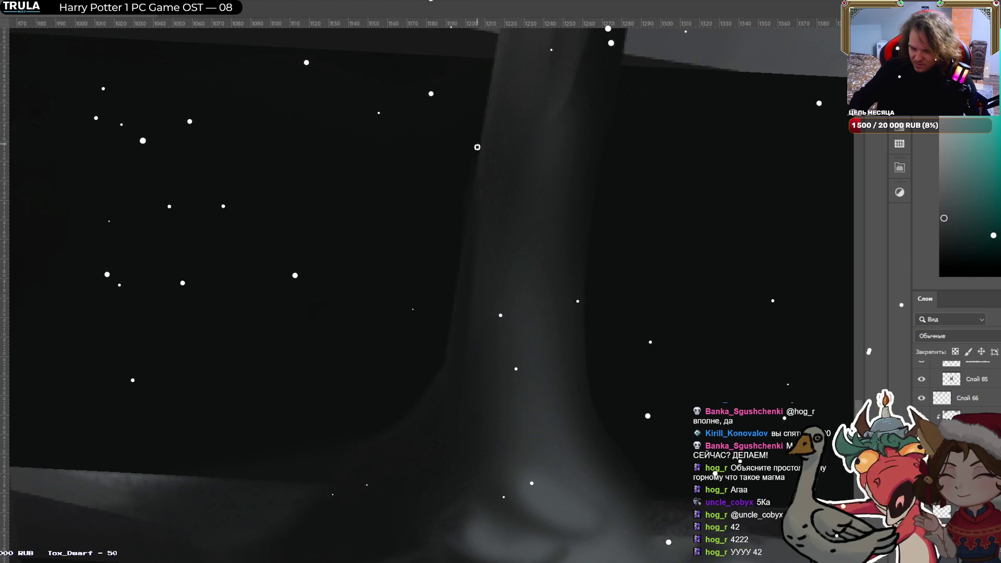
left_click_drag(482, 104, 433, 442)
key("ctrl+z")
key("ctrl+shift+z")
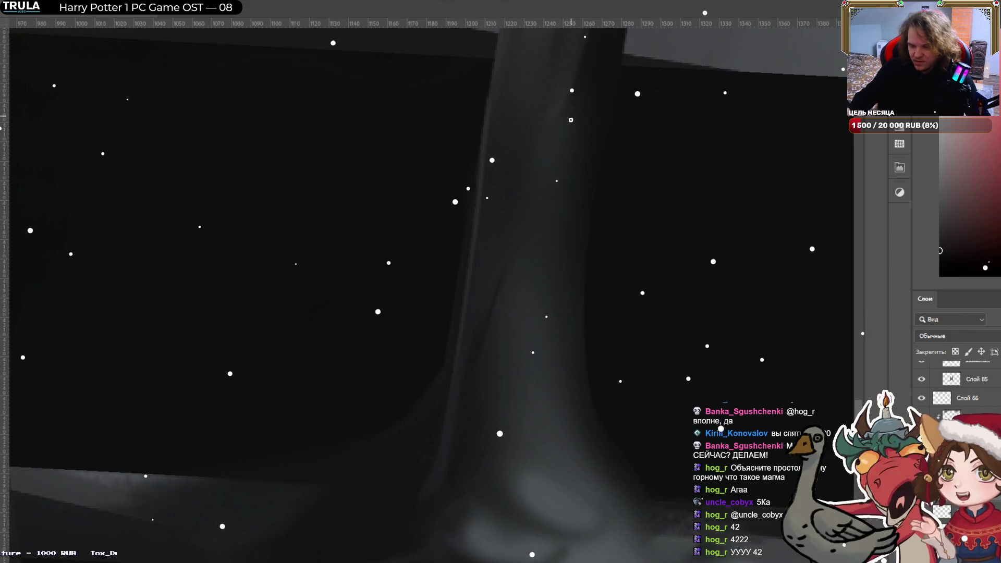
Sample a teal tone and move the view down to the horizontal crossbar.
left_click(561, 110, "alt")
left_click_drag(433, 251, 379, 458)
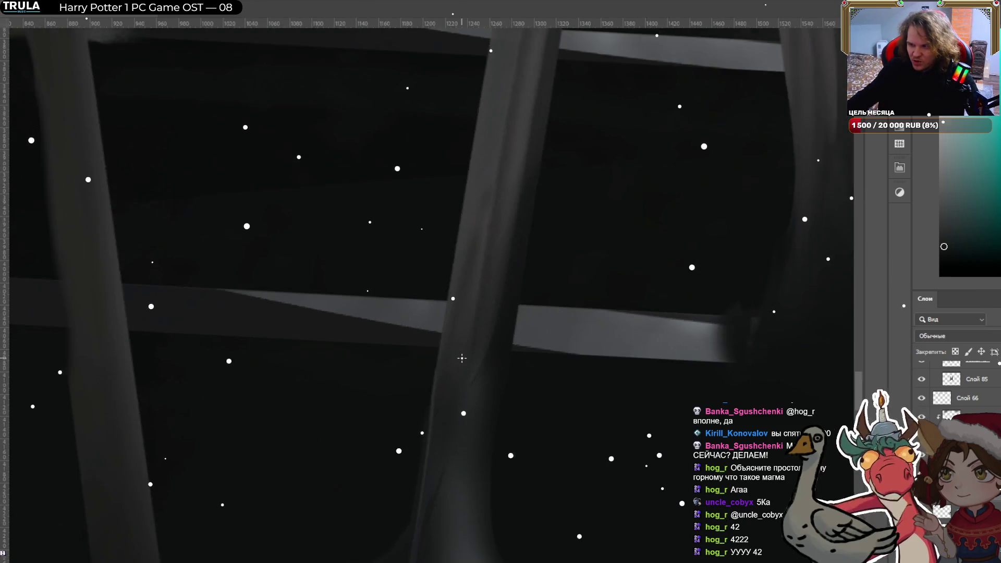
scroll(457, 357, "down", 8)
scroll(446, 220, "up", 8)
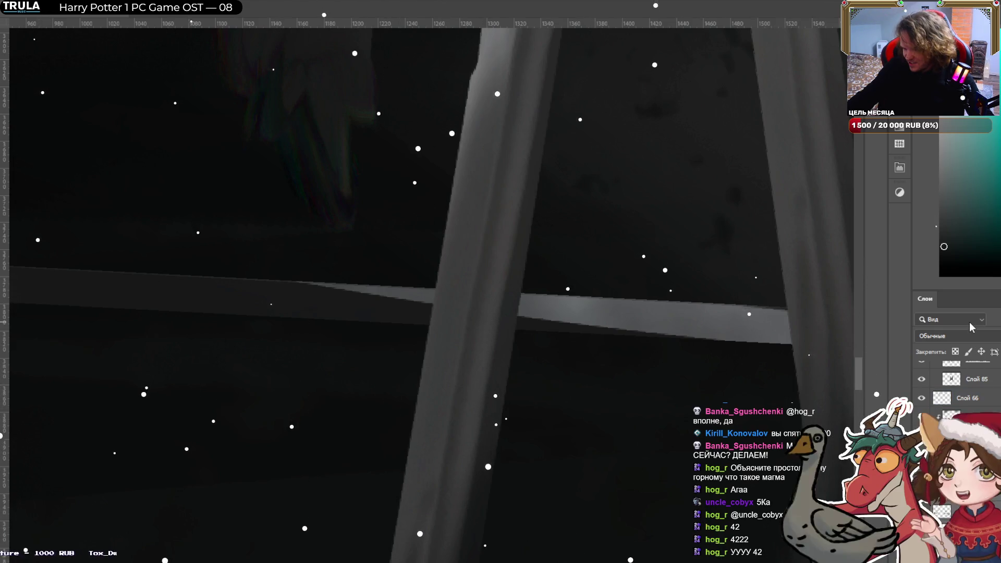
scroll(297, 264, "down", 3)
Rotate the view to line up the crossed blades and pick a darker grey with a larger brush.
scroll(297, 264, "down", 6)
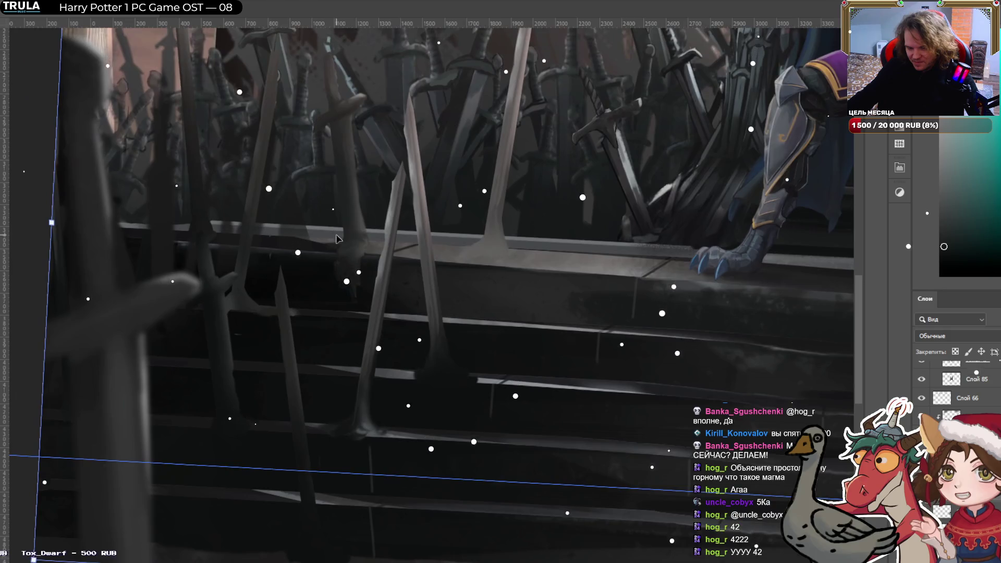
scroll(336, 239, "up", 8)
key("r")
mouse_move(323, 250)
left_mouse_down()
mouse_move(276, 352)
mouse_move(280, 366)
left_mouse_up()
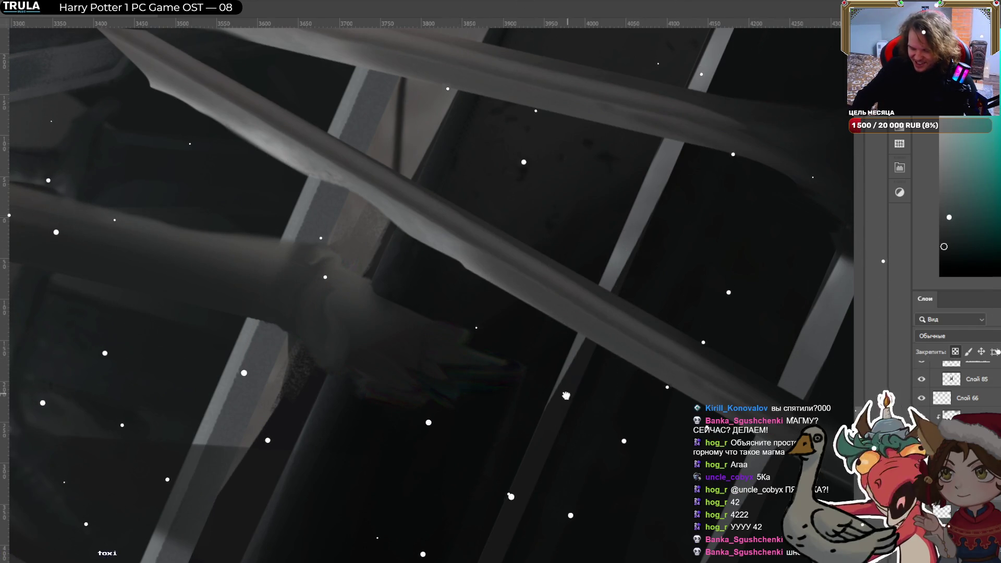
left_click(417, 435, "alt")
key("bracketright")
key("bracketright")
key("bracketright")
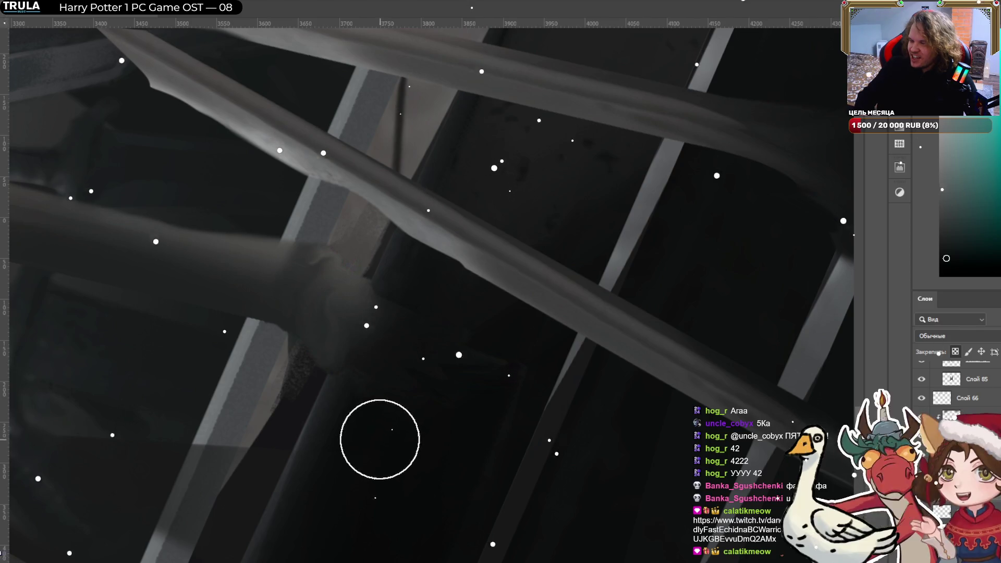
With a smaller brush and sampled blade greys, paint soft shadow beneath the blade crossing.
key("bracketleft")
key("bracketleft")
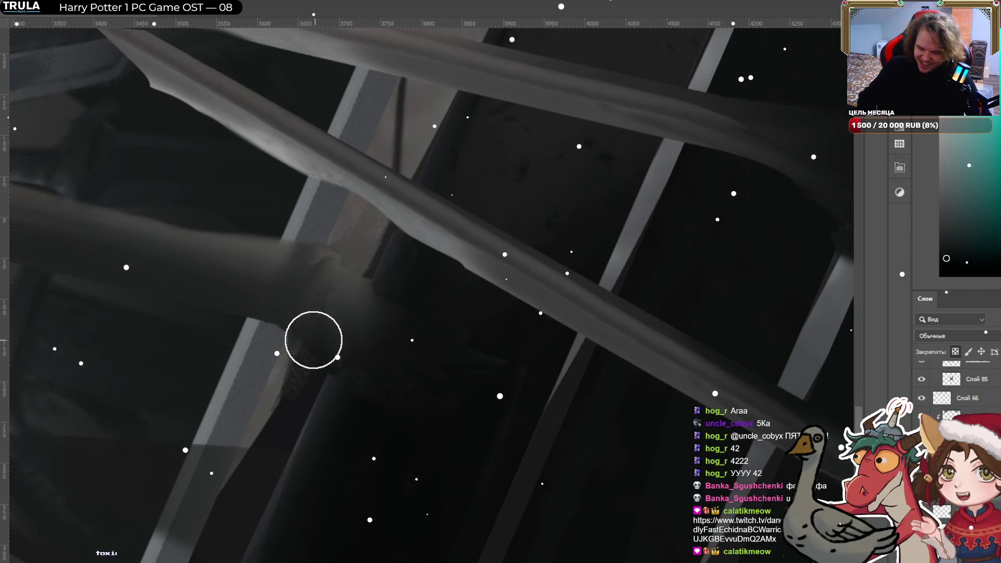
key("bracketleft")
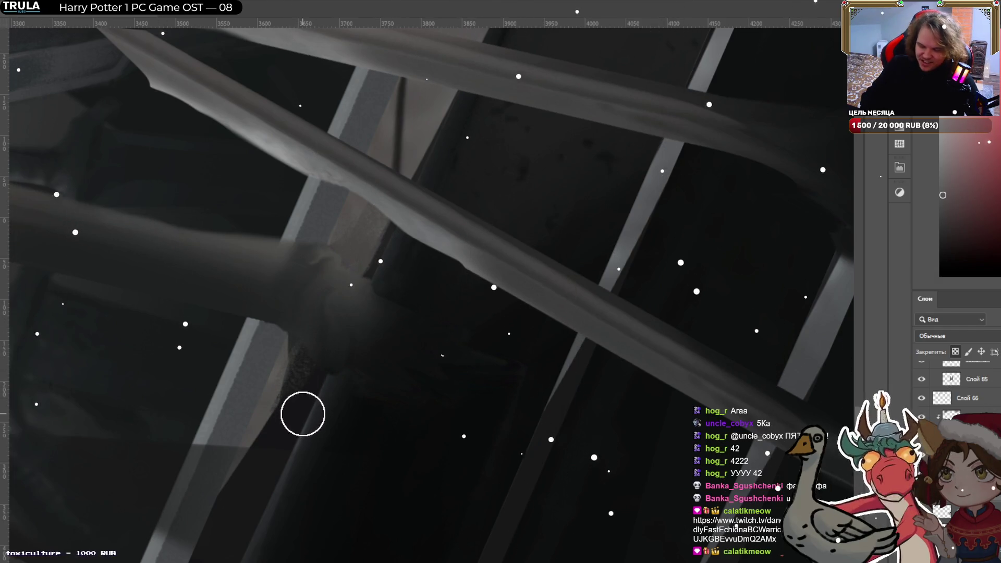
left_click(369, 300, "alt")
left_click(385, 271, "alt")
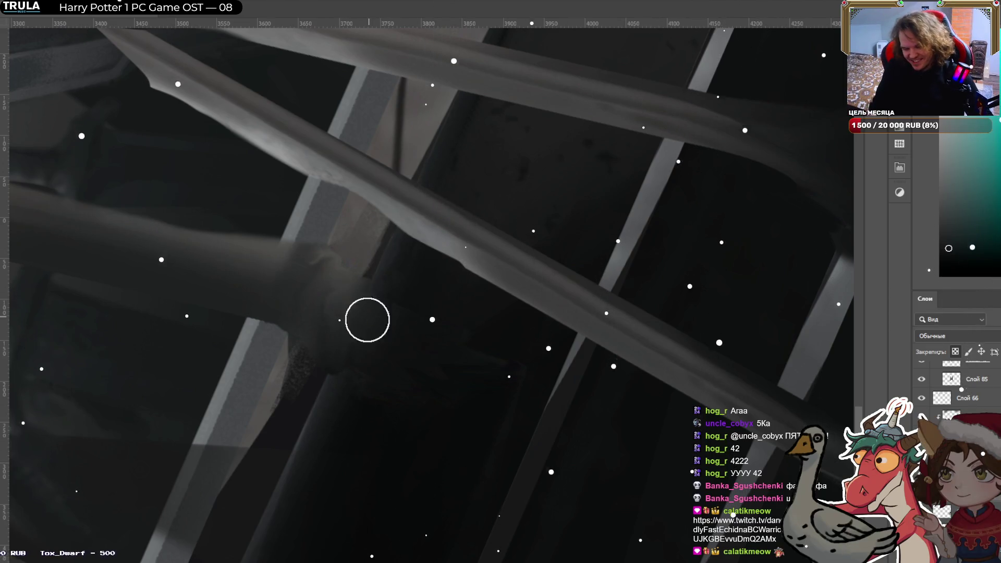
scroll(365, 255, "down", 4)
mouse_move(603, 256)
left_mouse_down()
mouse_move(574, 338)
mouse_move(476, 440)
mouse_move(535, 437)
left_mouse_up()
Tilt the view so the steps run diagonally, load the blue path as a selection, and sample dark brown.
scroll(590, 395, "down", 3)
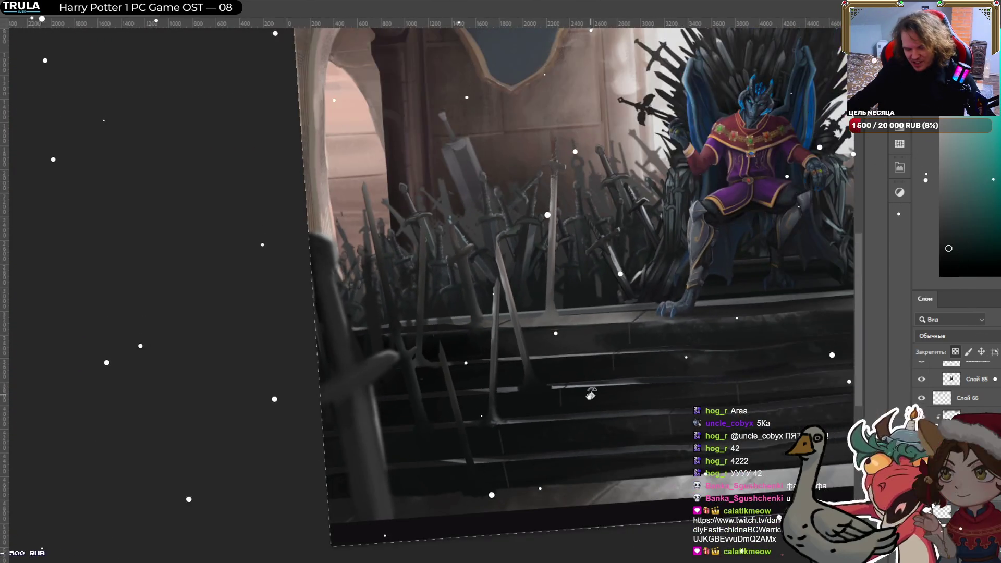
left_click_drag(623, 404, 618, 474)
left_click_drag(618, 434, 617, 397)
scroll(429, 542, "up", 5)
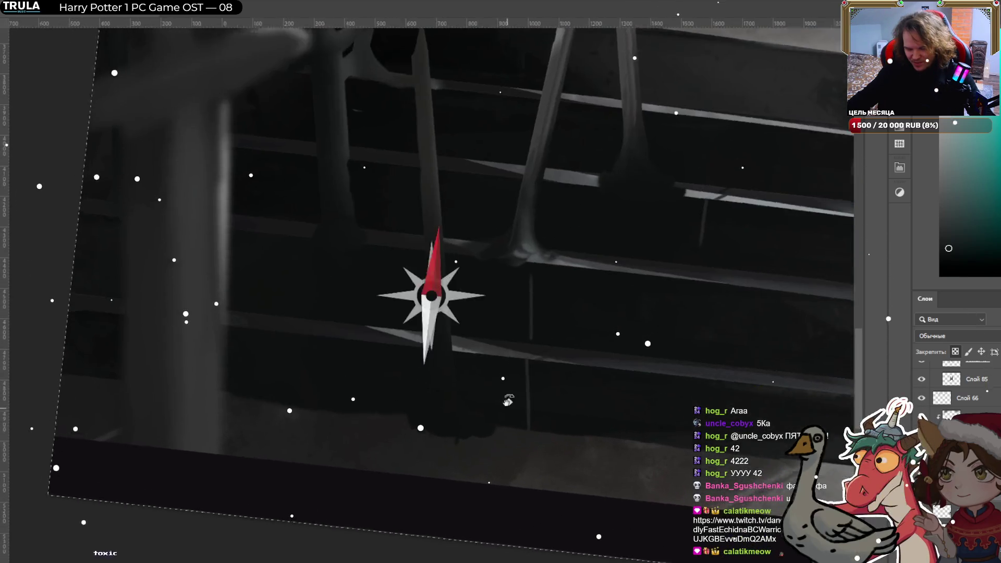
left_click_drag(507, 415, 554, 364)
key("ctrl+Return")
key("b")
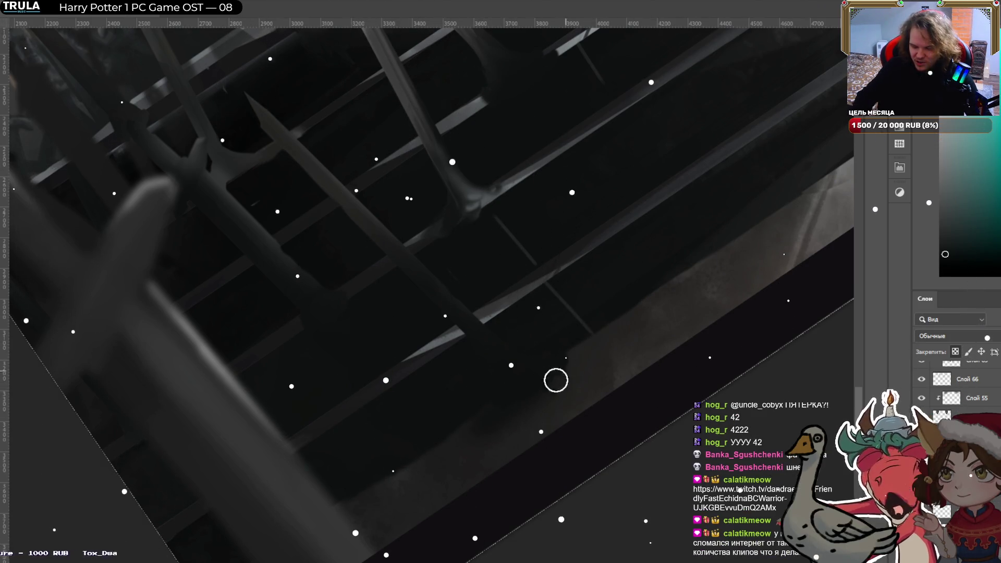
left_click(519, 418, "alt")
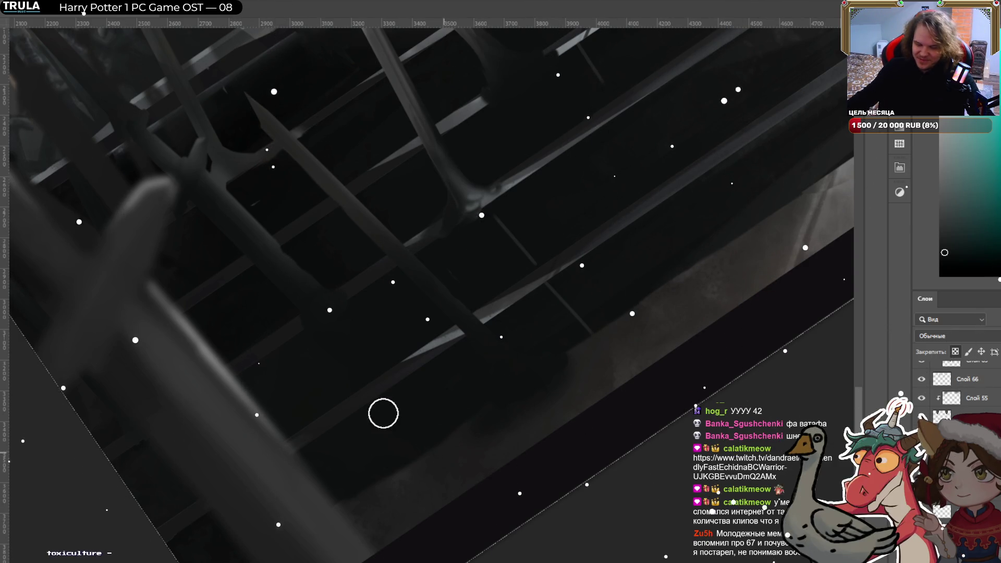
scroll(420, 290, "down", 5)
mouse_move(518, 252)
left_mouse_down()
mouse_move(559, 151)
mouse_move(554, 166)
left_mouse_up()
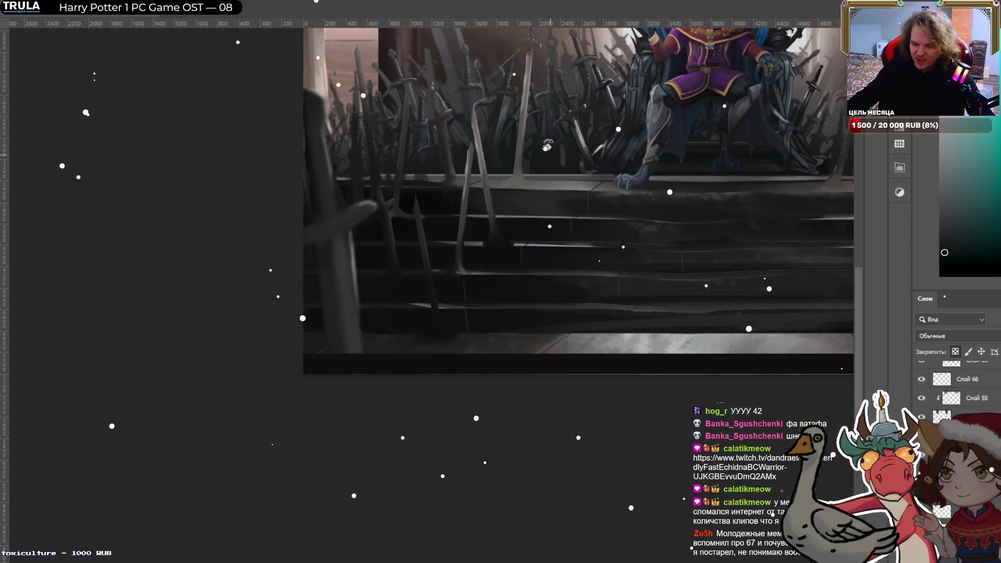
scroll(555, 165, "up", 10)
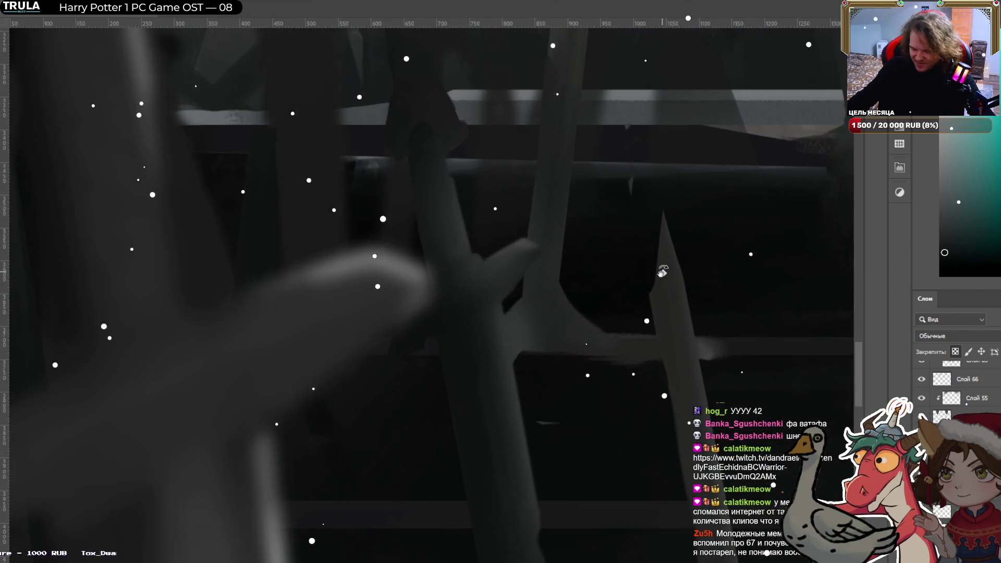
left_click_drag(662, 271, 676, 447)
mouse_move(549, 323)
left_mouse_down()
mouse_move(573, 292)
mouse_move(603, 208)
mouse_move(561, 102)
left_mouse_up()
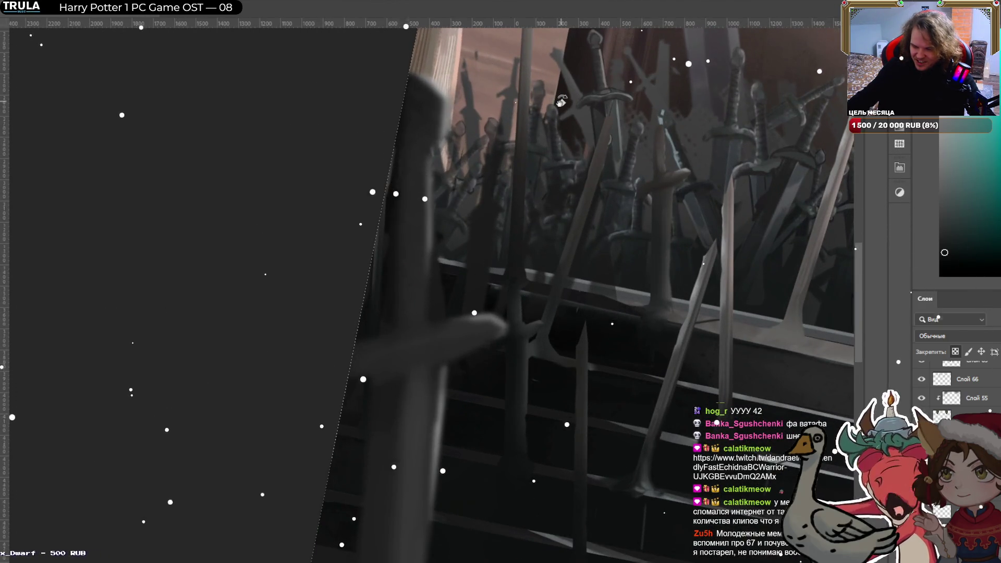
scroll(561, 101, "up", 6)
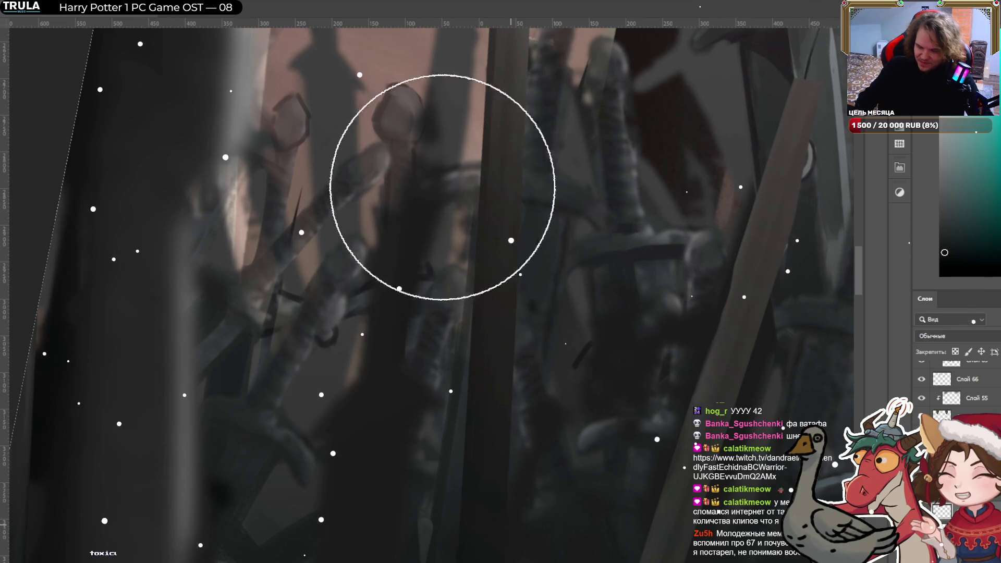
key("bracketleft")
key("bracketleft")
key("bracketleft")
key("bracketleft")
key("bracketleft")
key("bracketleft")
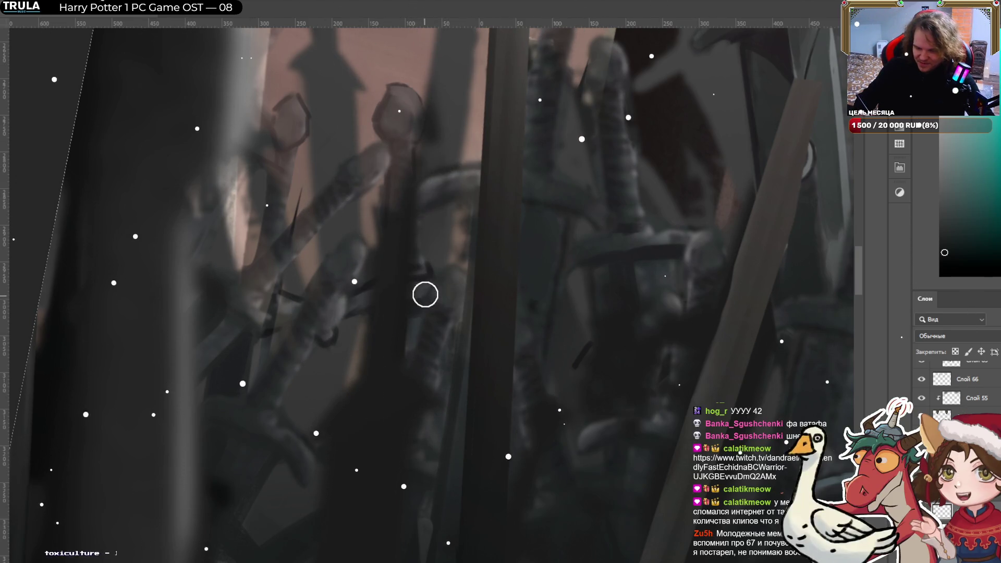
key("bracketright")
key("bracketright")
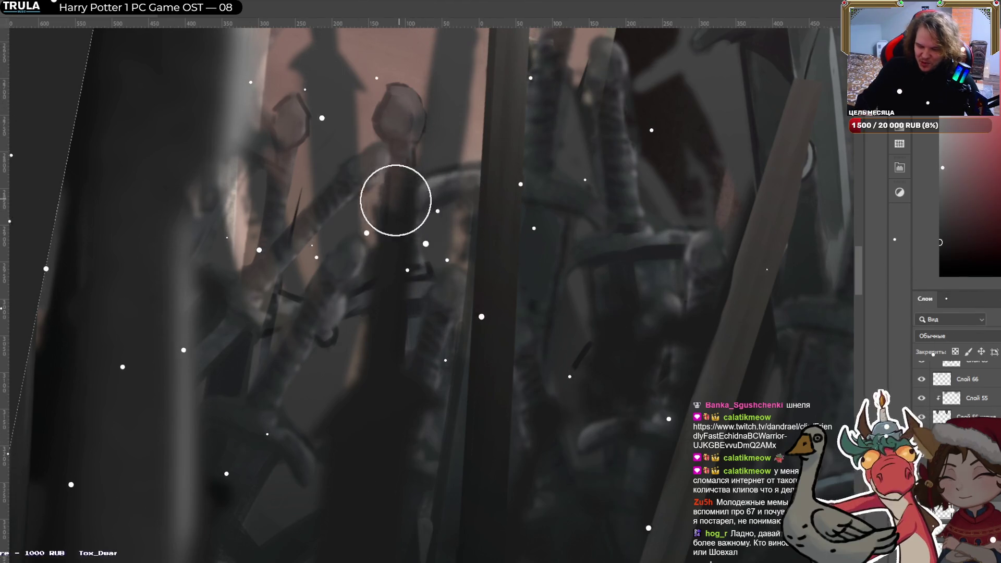
key("bracketright")
key("bracketright")
key("bracketright")
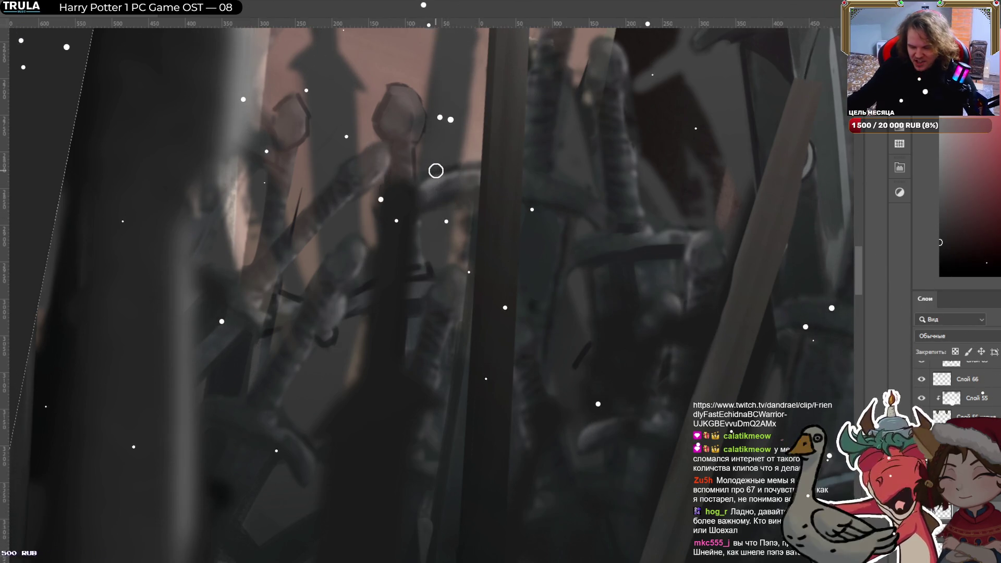
scroll(435, 171, "down", 10)
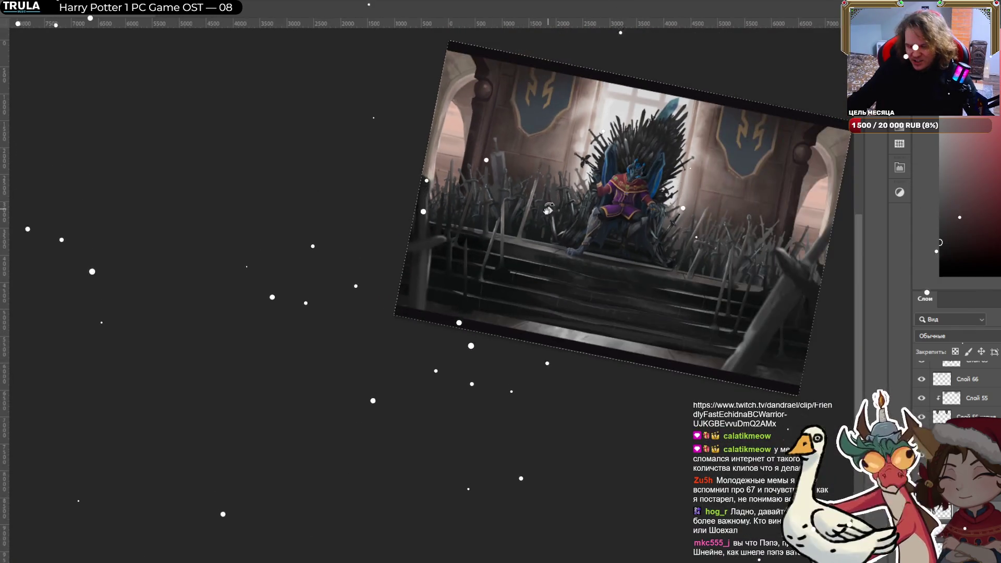
Recentre the painting along the blades and sample teal, bluish and lighter greys from them.
left_click_drag(548, 209, 542, 168)
left_click_drag(613, 195, 421, 254)
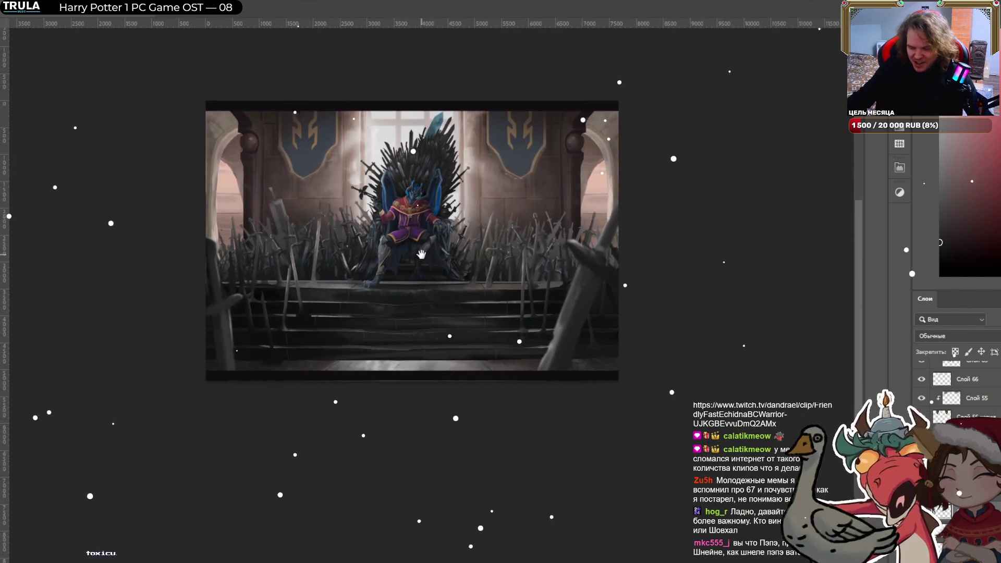
scroll(421, 254, "up", 10)
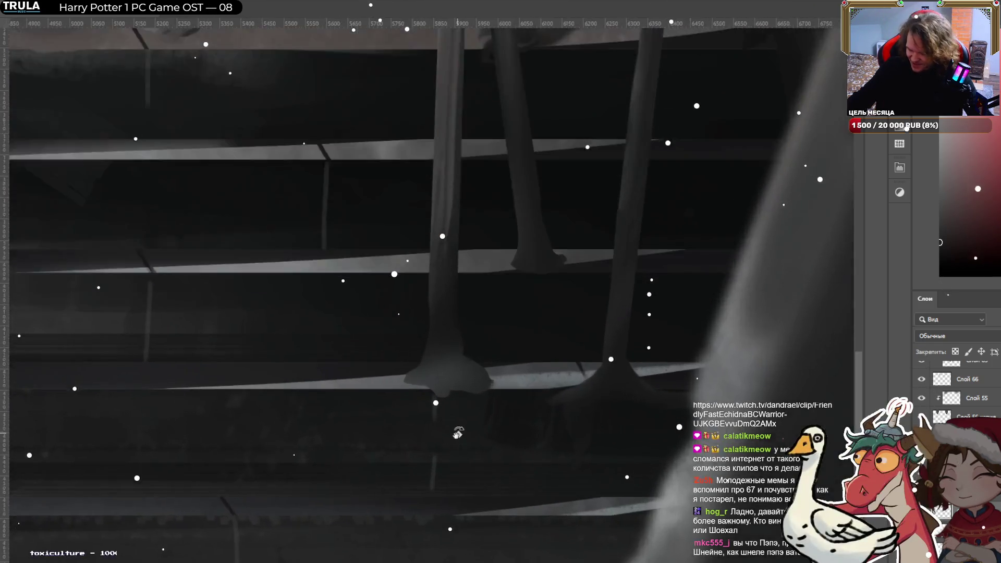
mouse_move(458, 432)
left_mouse_down()
mouse_move(556, 373)
mouse_move(552, 364)
left_mouse_up()
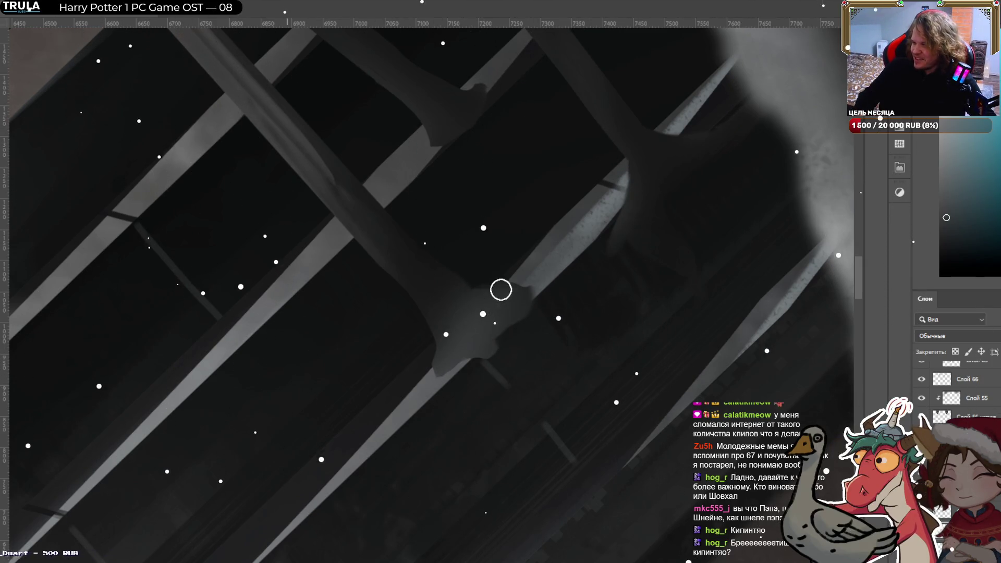
left_click(520, 328, "alt")
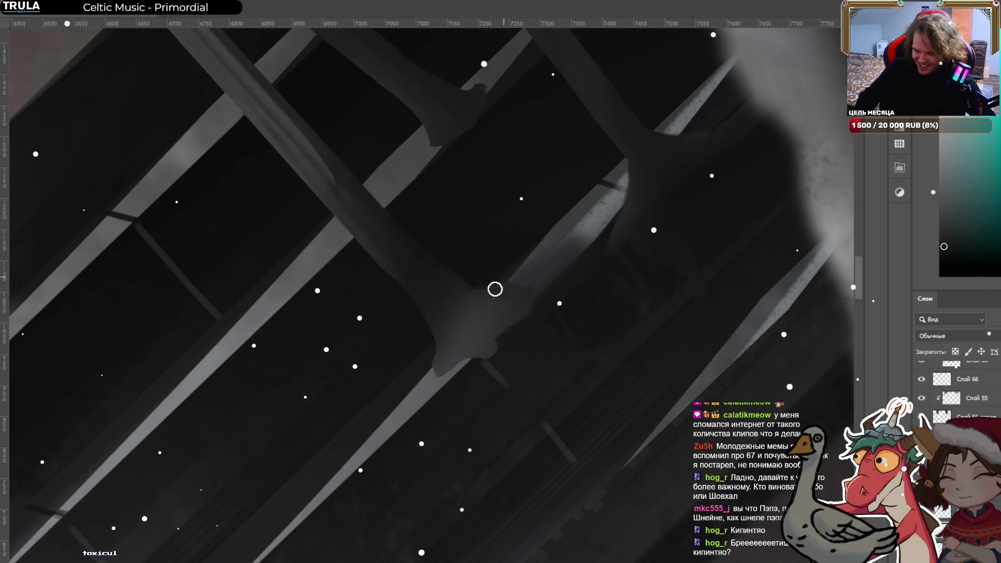
left_click(462, 342, "alt")
left_click(463, 342, "alt")
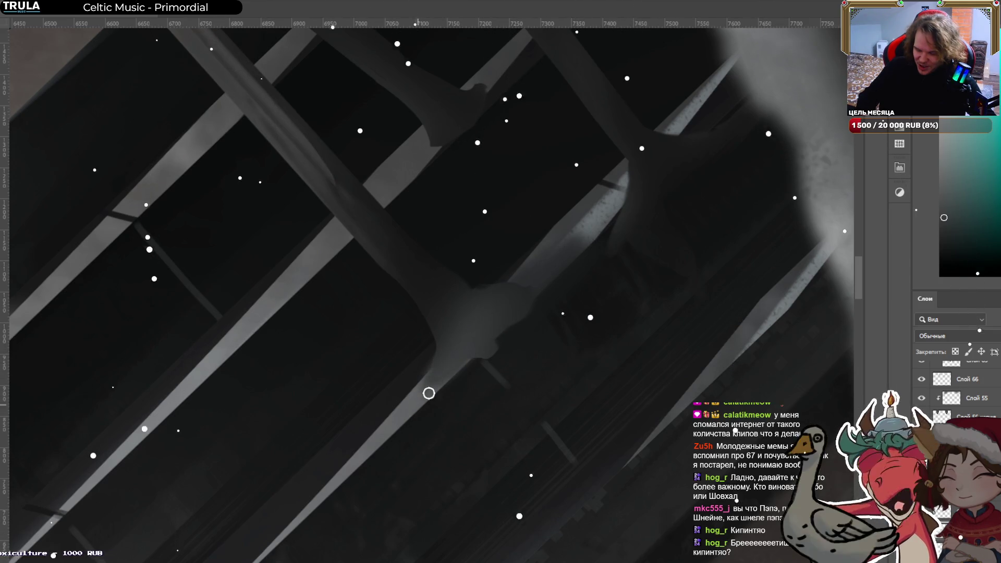
left_click(526, 284, "alt")
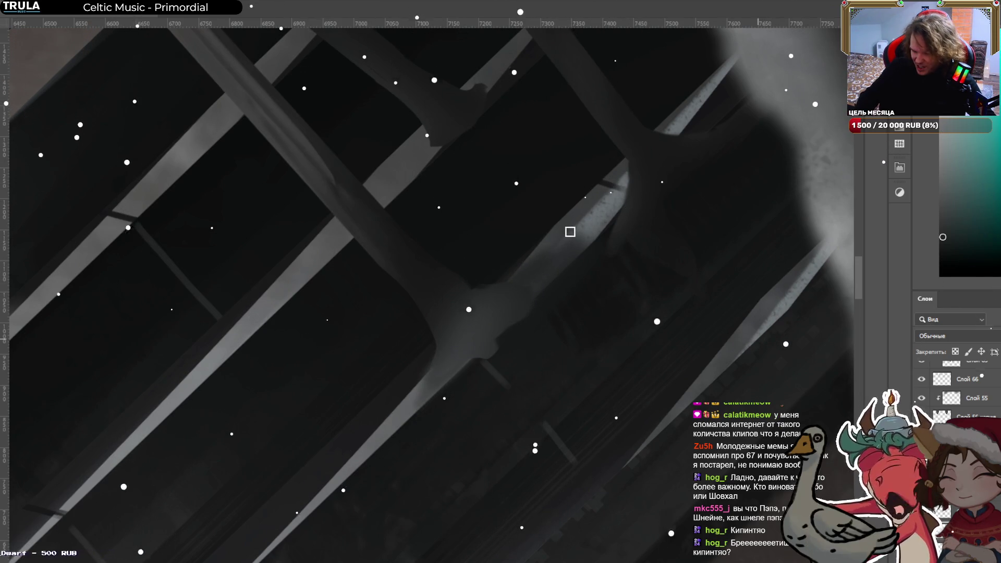
left_click(607, 213, "alt")
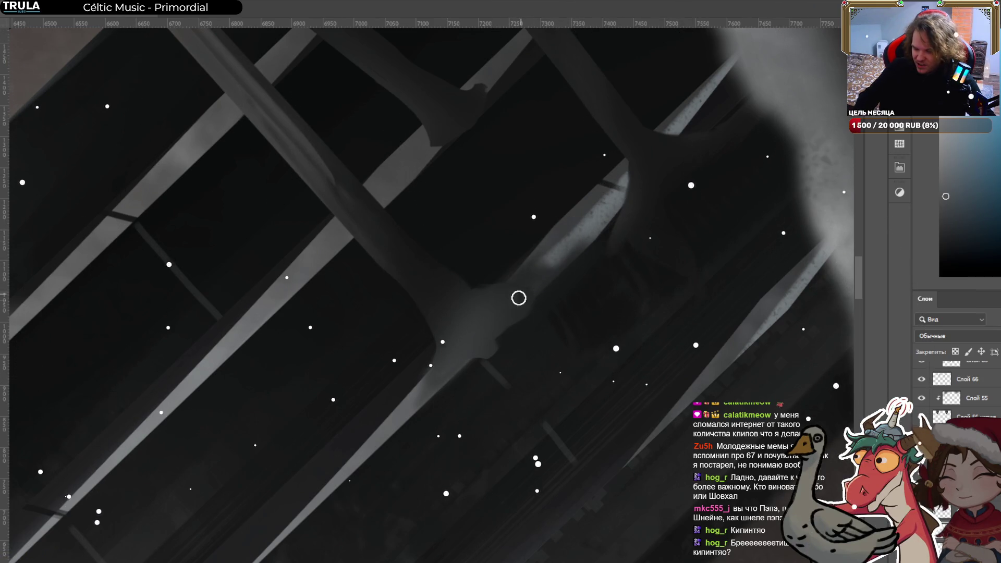
left_click(552, 255, "alt")
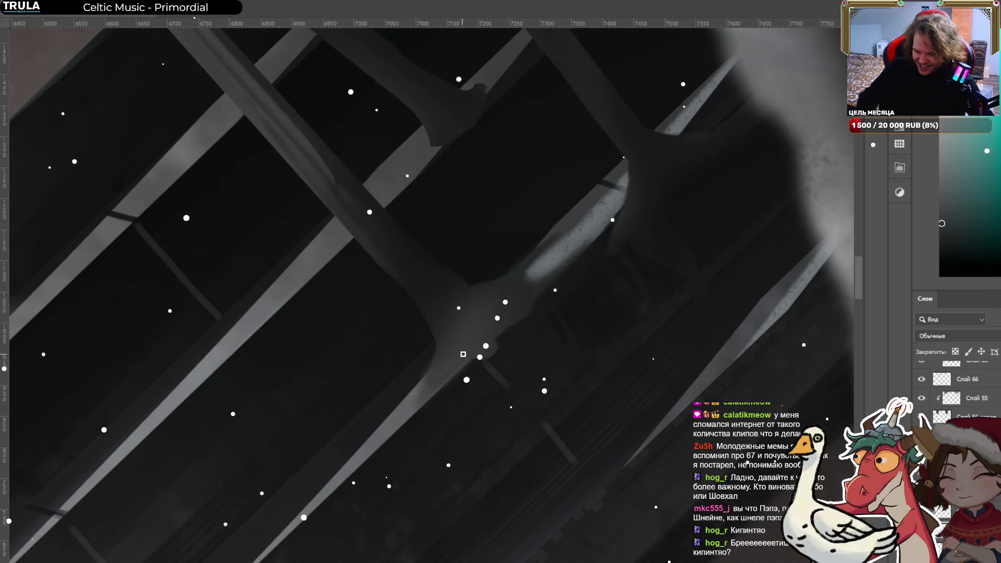
Rotate the view to another blade crossing and sample dark and teal-tinted greys there.
mouse_move(541, 279)
left_mouse_down()
mouse_move(549, 319)
mouse_move(424, 409)
mouse_move(371, 309)
left_mouse_up()
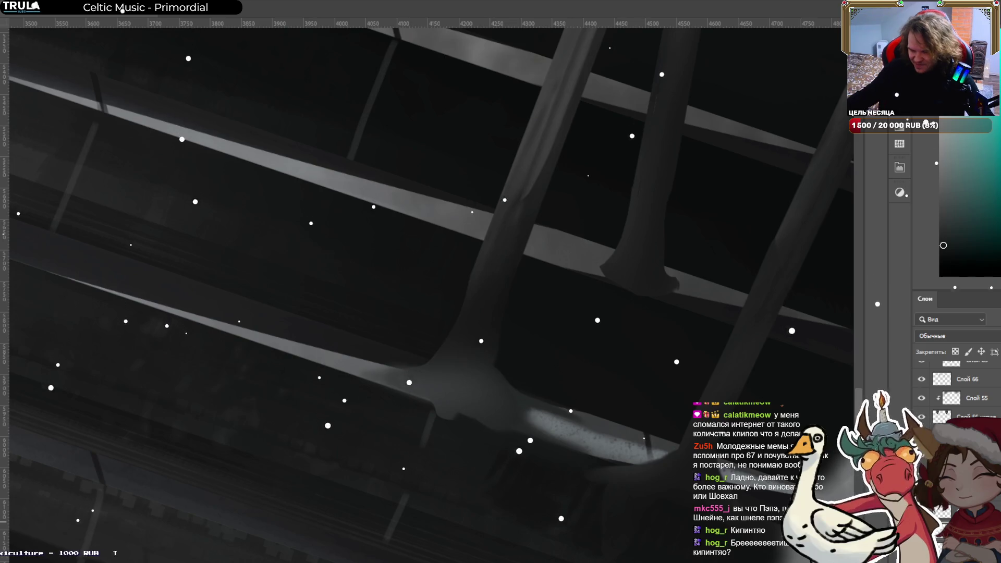
scroll(478, 369, "up", 1)
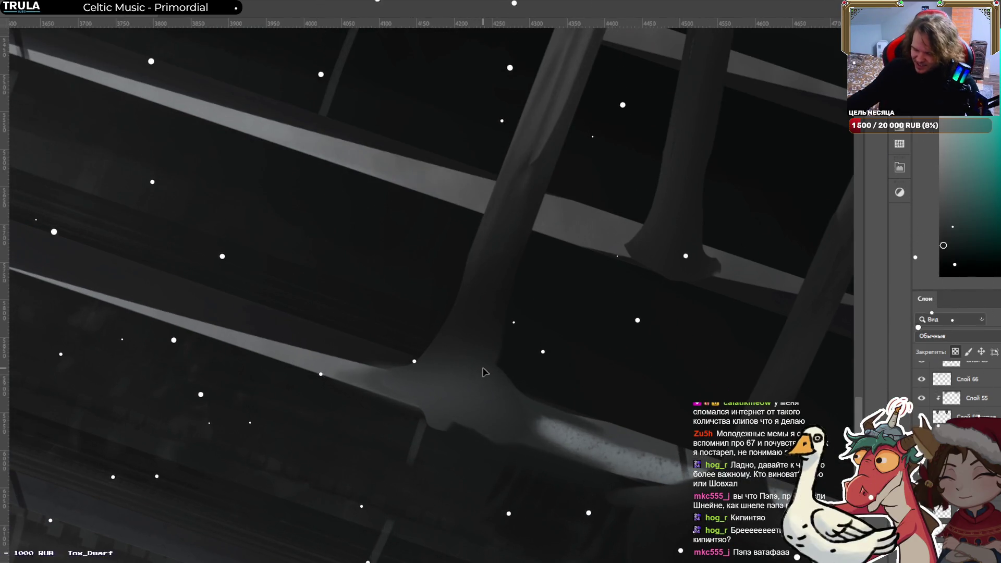
left_click(485, 296, "alt")
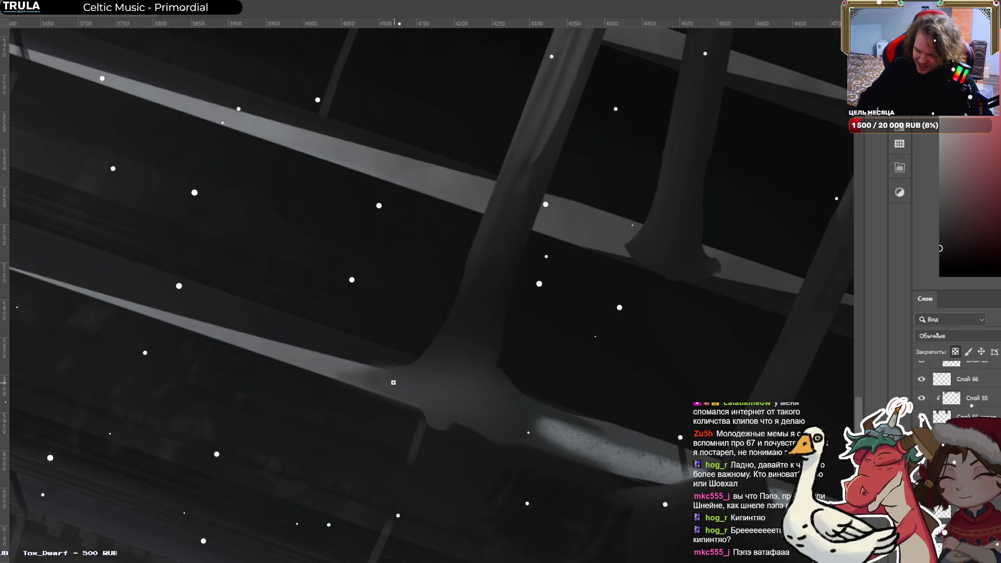
left_click(534, 115, "alt")
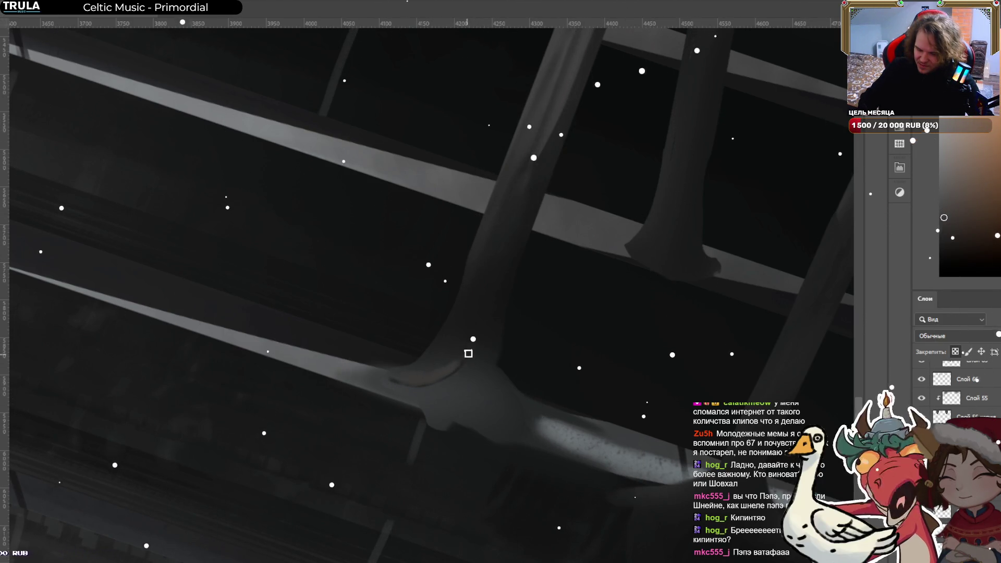
left_click(423, 359, "alt")
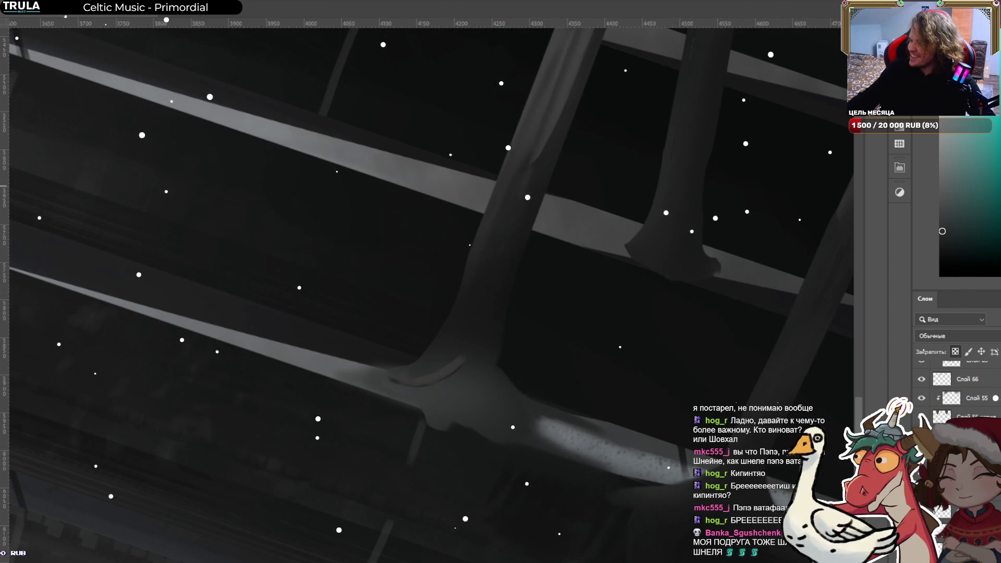
scroll(399, 320, "up", 3)
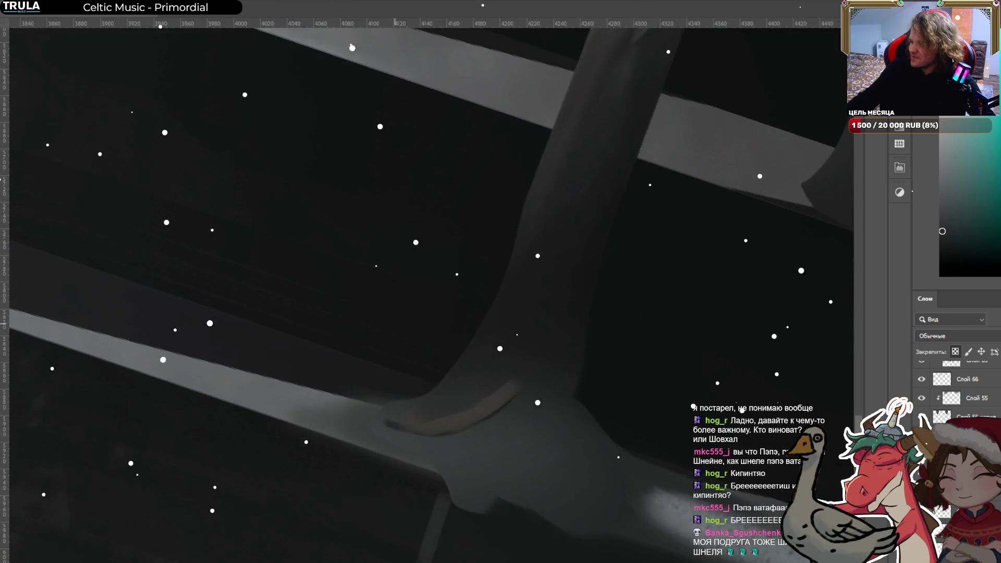
scroll(395, 323, "down", 2)
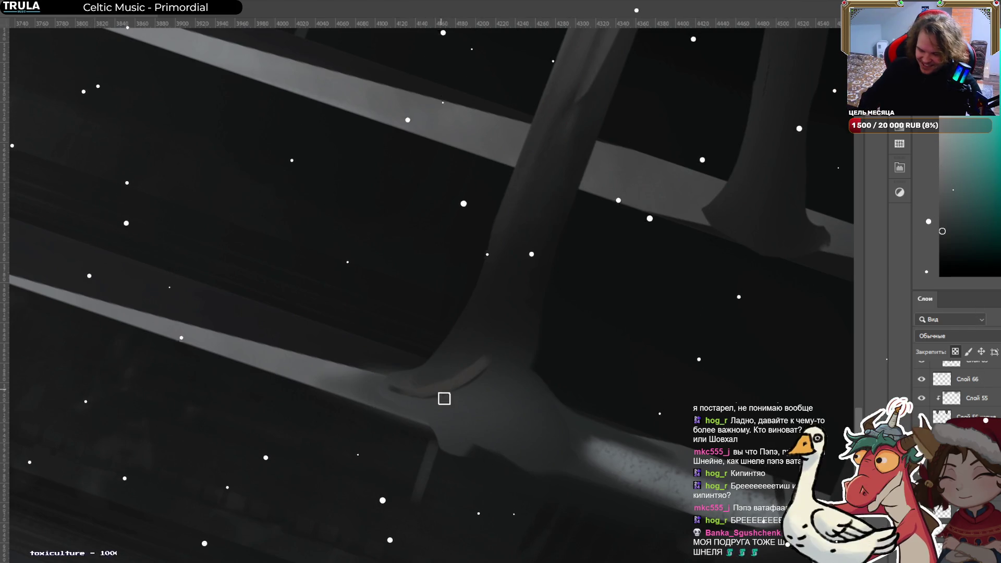
Sample greys around the blade joint and darken its lighter patch to blend with the blades.
left_click(457, 358, "alt")
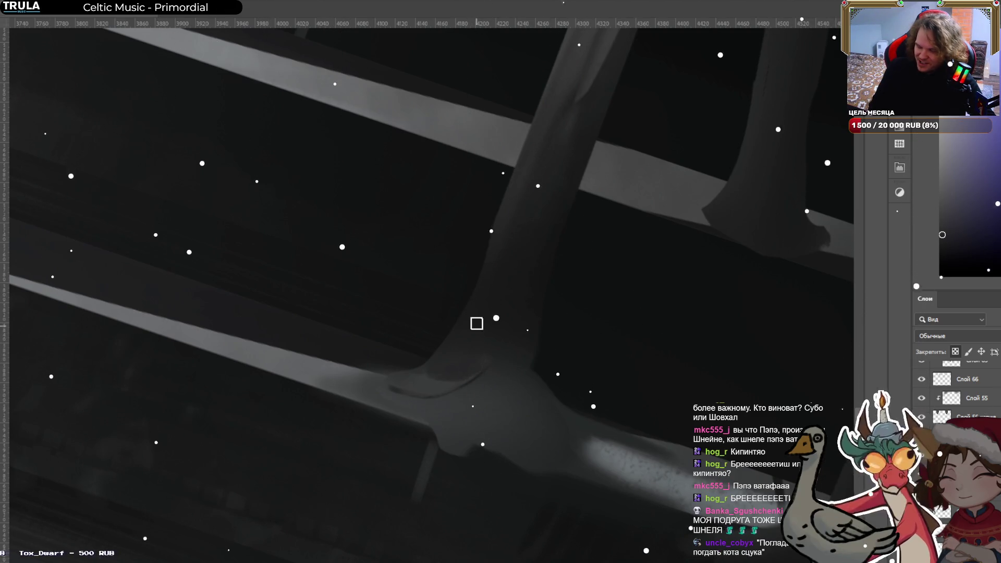
left_click(458, 401, "alt")
left_click(451, 369, "alt")
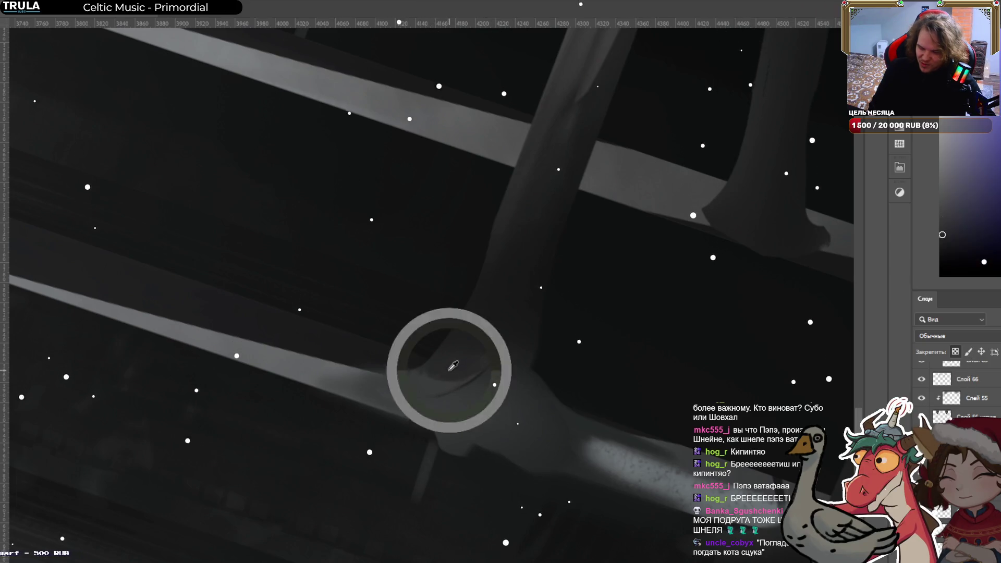
left_click(474, 357, "alt")
left_click(476, 398, "alt")
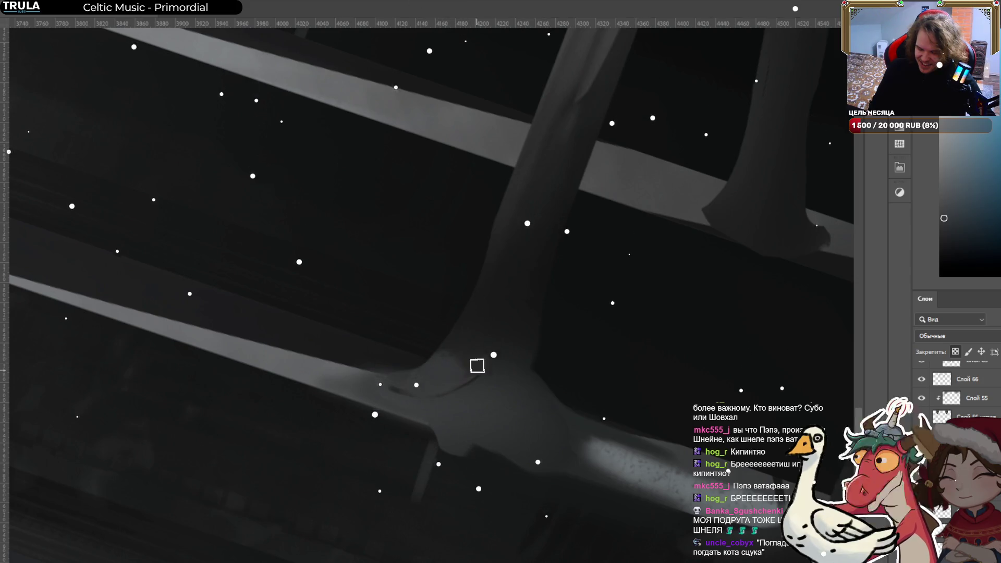
left_click(471, 365, "alt")
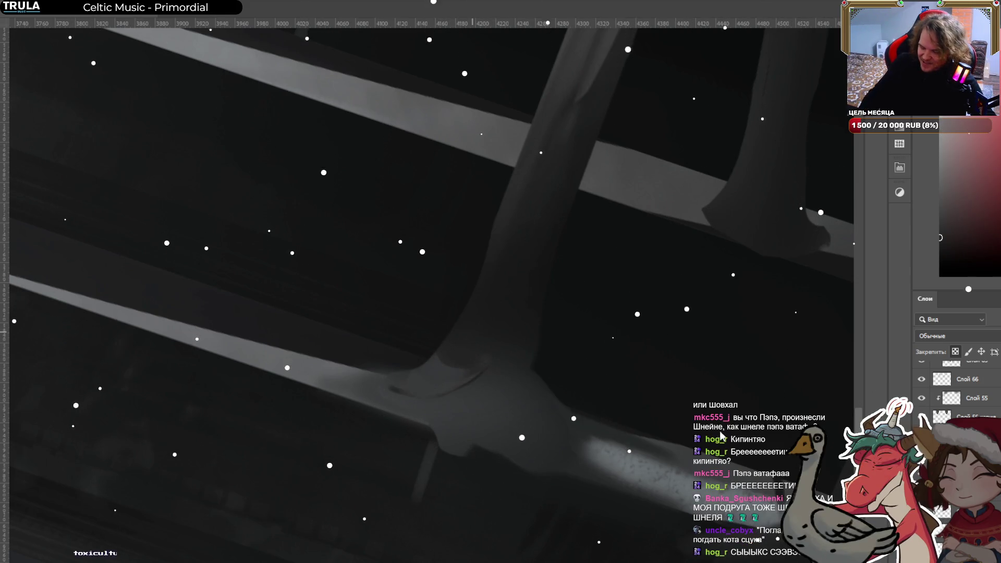
left_click(545, 165, "alt")
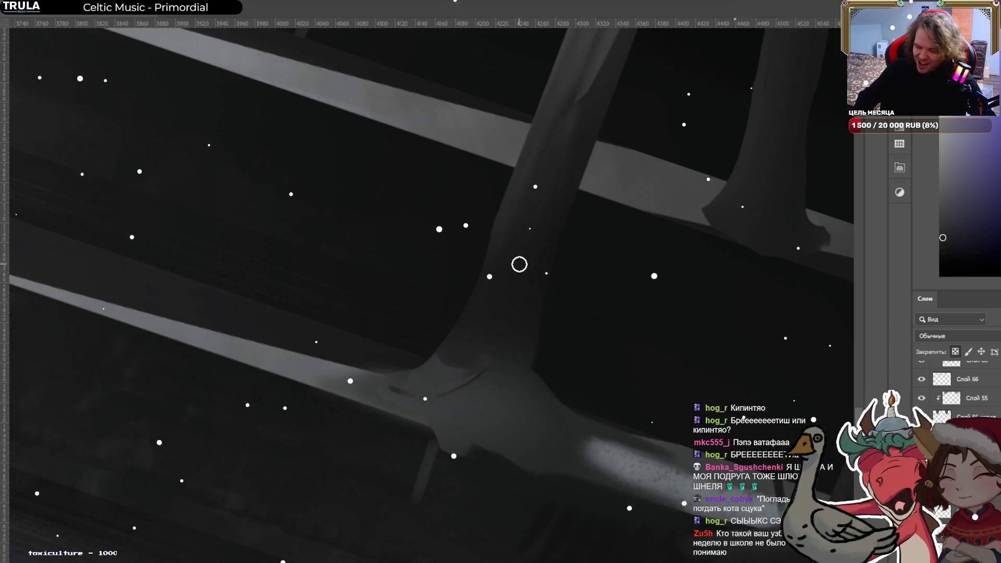
left_click_drag(413, 368, 446, 367)
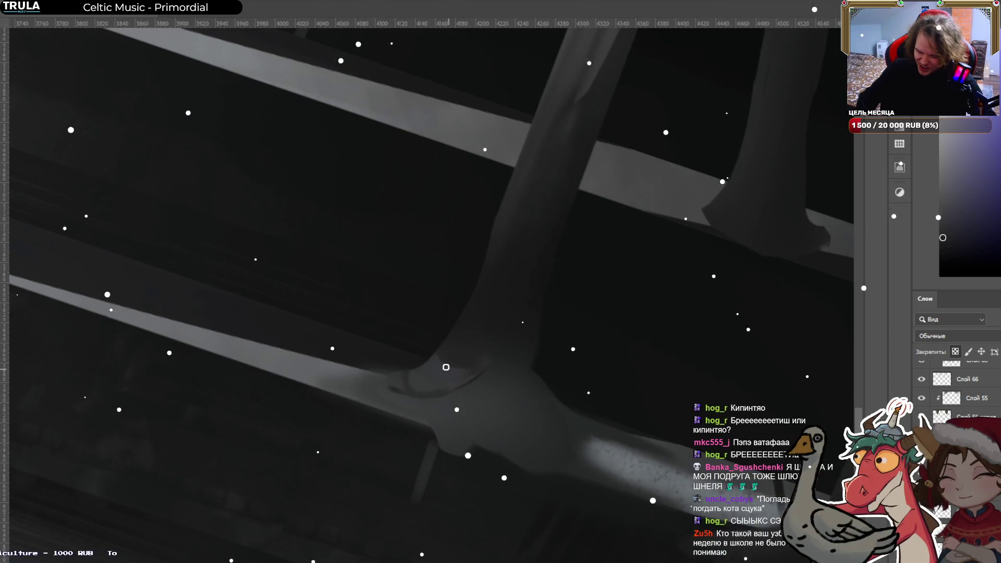
left_click(322, 379, "alt")
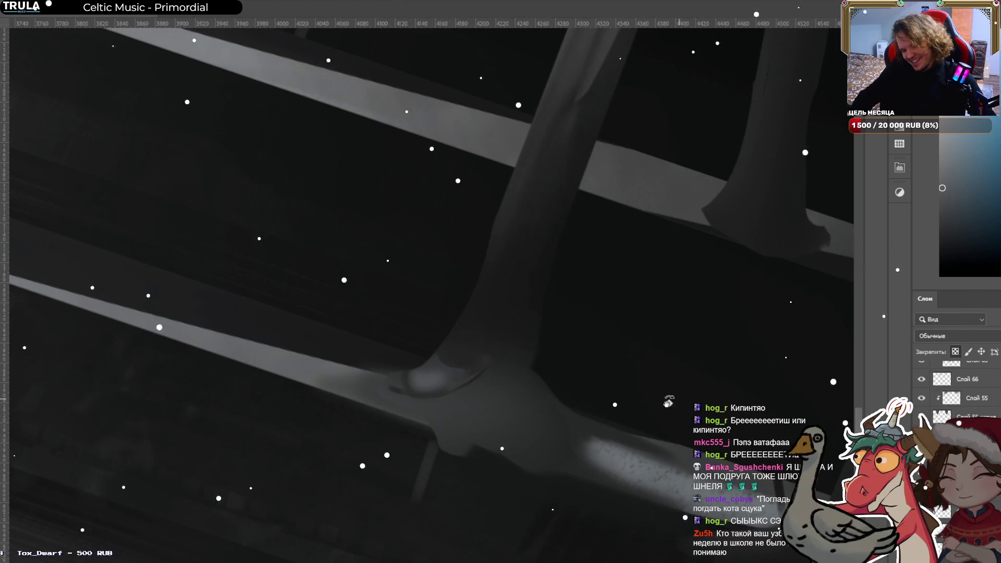
left_click_drag(674, 399, 527, 276)
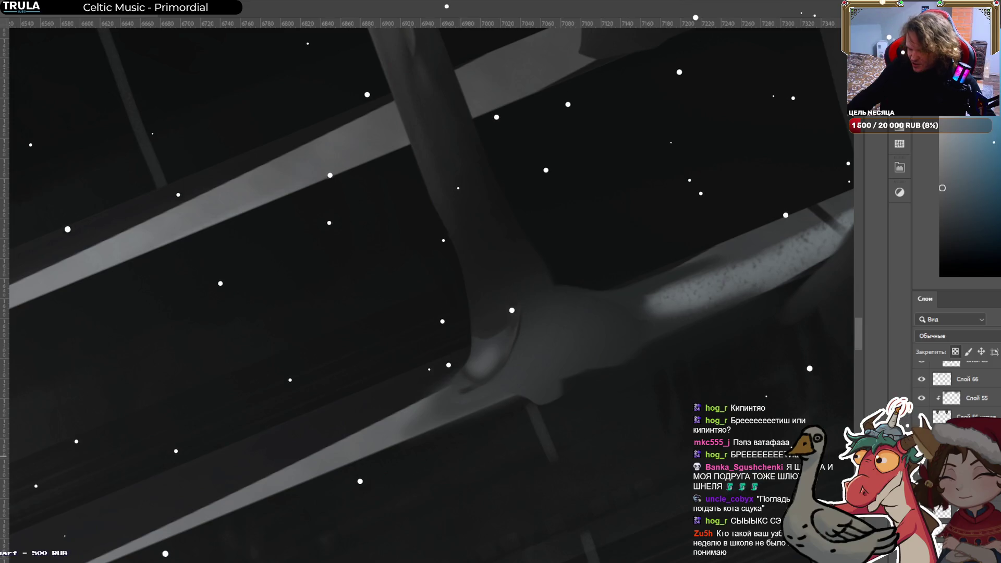
Lock the layer's transparent pixels and shrink the brush for the second blade joint.
key("slash")
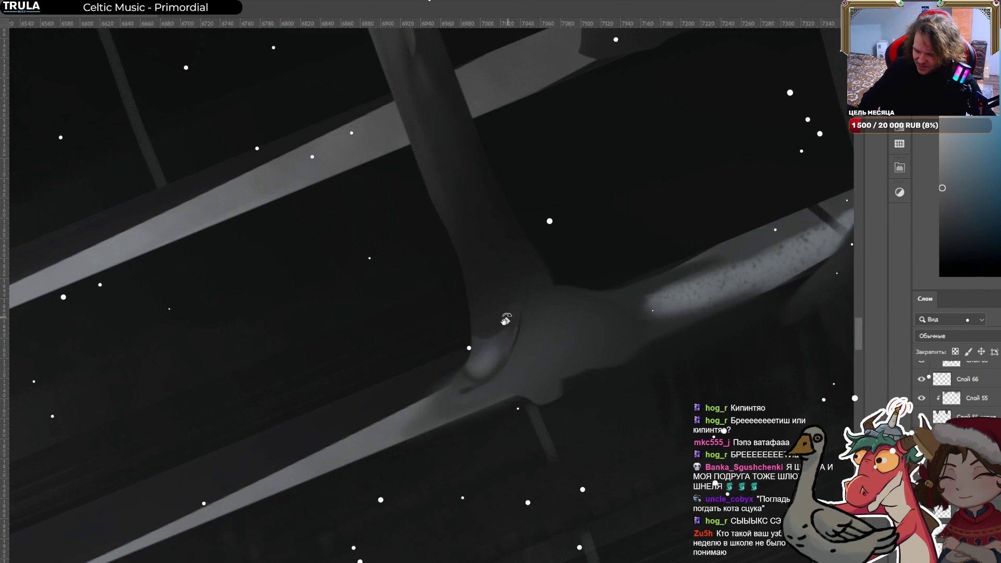
key("bracketleft")
key("bracketleft")
key("bracketleft")
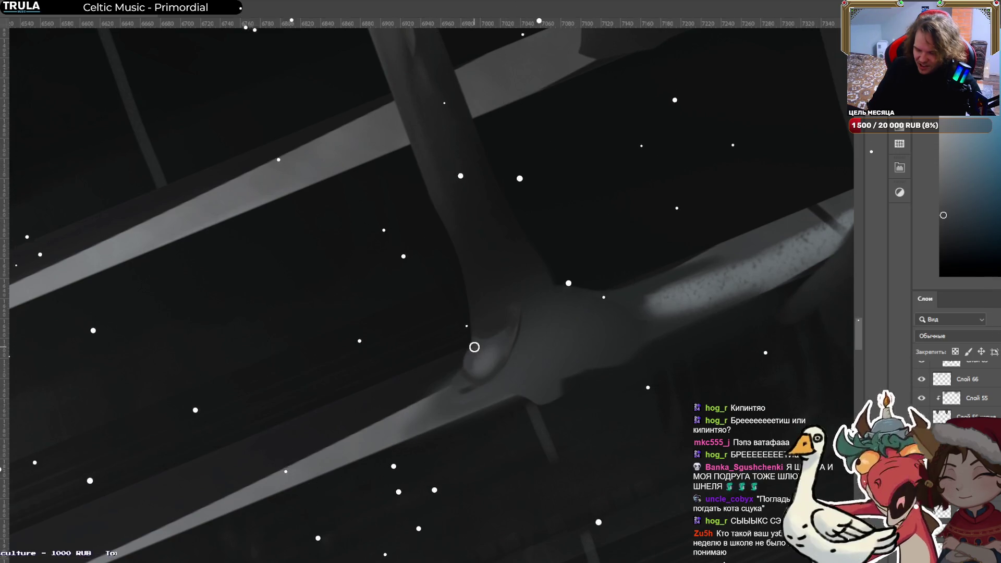
key("bracketright")
key("bracketright")
key("bracketright")
key("bracketleft")
key("bracketleft")
key("bracketleft")
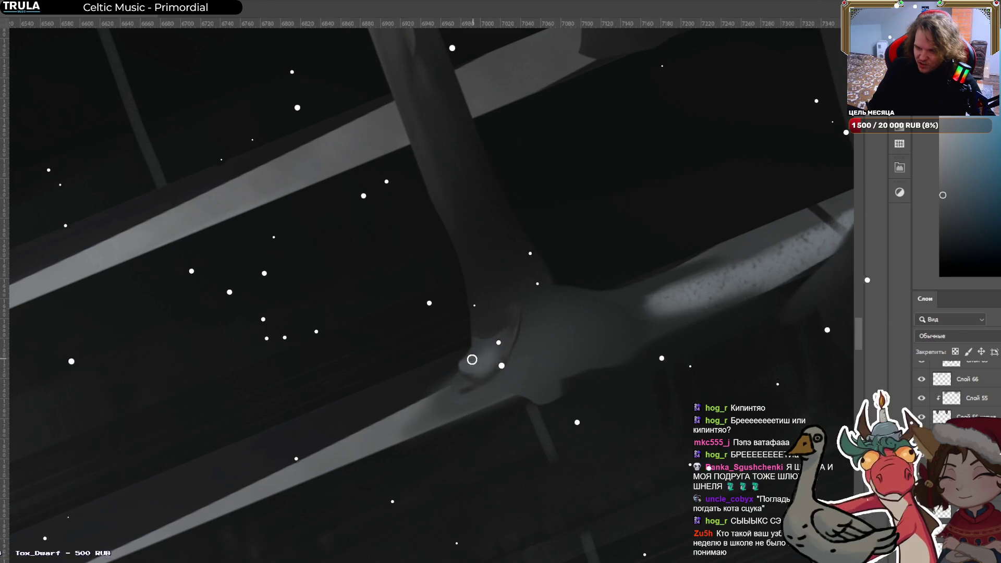
left_click(476, 371, "alt")
left_click_drag(480, 367, 462, 365)
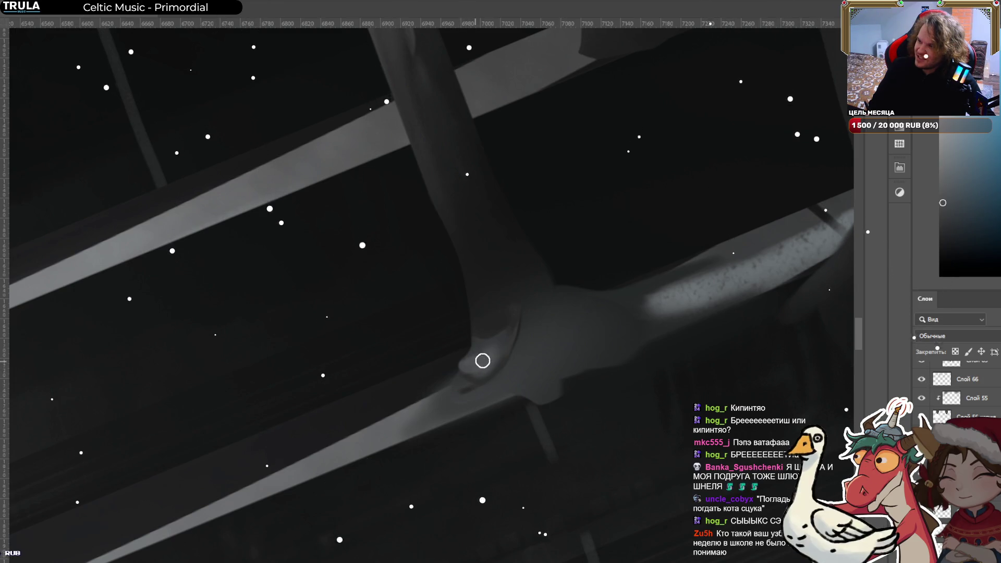
key("space")
Shade the joint with alternating lighter and darker greys sampled around it.
left_click(475, 370, "alt")
left_click(482, 342, "alt")
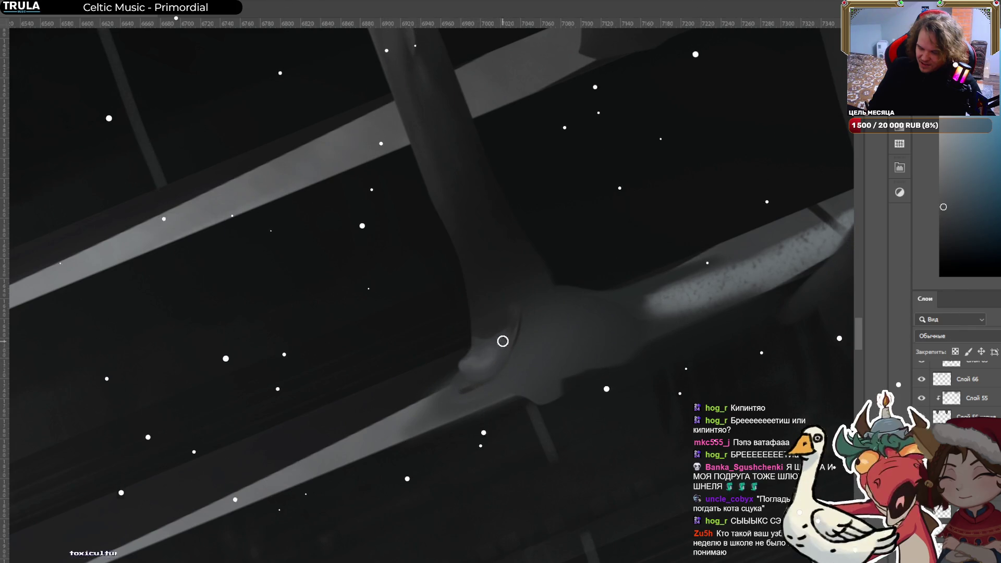
left_click(469, 359, "alt")
left_click(490, 345, "alt")
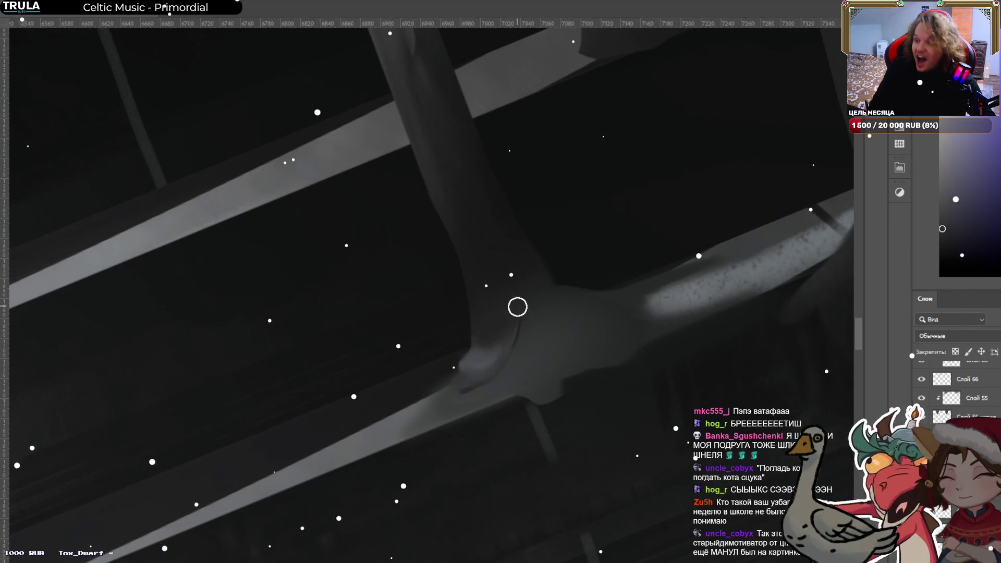
left_click(512, 292, "alt")
left_click(522, 312, "alt")
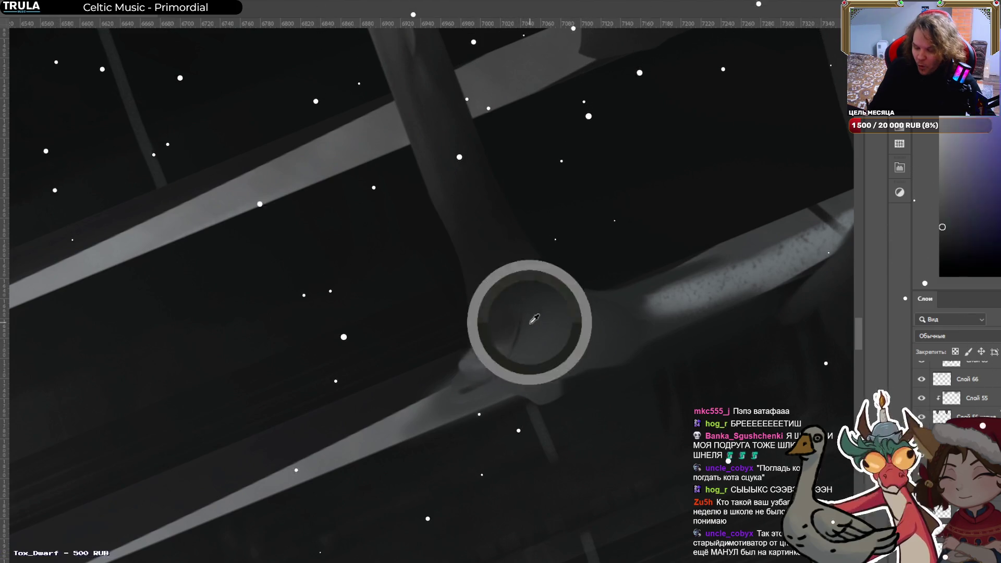
left_click(473, 369, "alt")
left_click(472, 372, "alt")
left_click(465, 368, "alt")
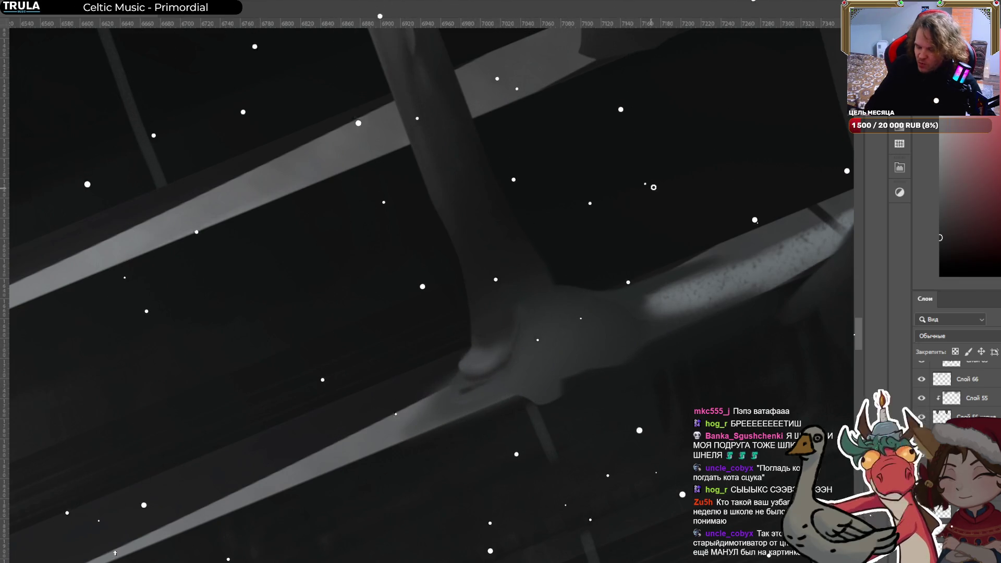
With a larger brush, build a rounded lighter knob where the blades meet, blending darker greys around it.
left_click(480, 347, "alt")
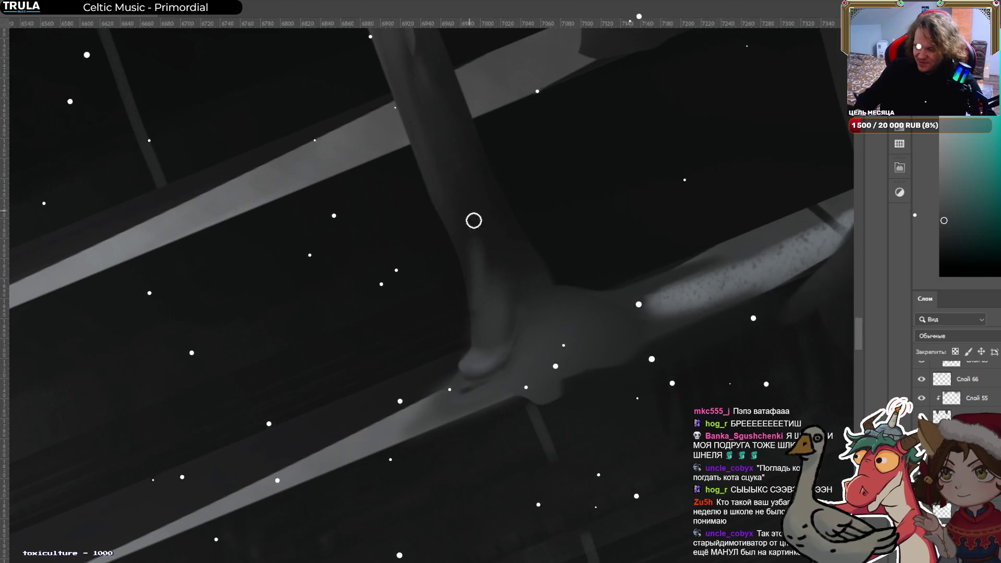
left_click(527, 313, "alt")
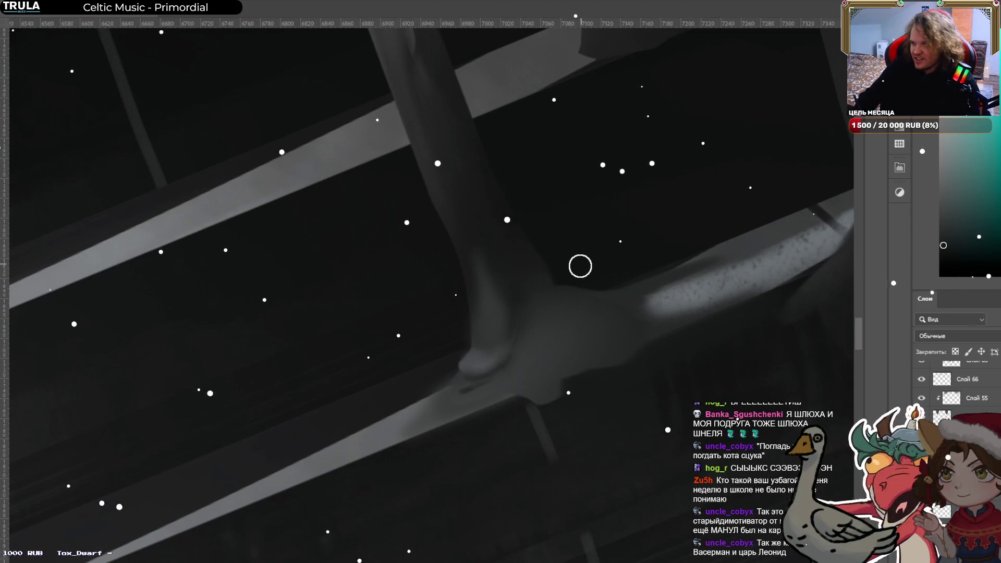
left_click(484, 362, "alt")
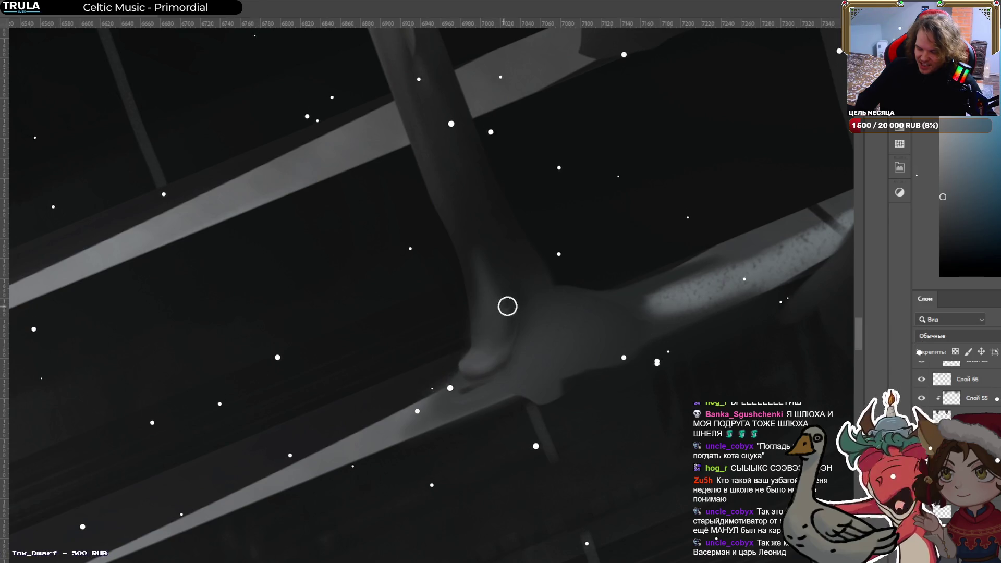
left_click(543, 300, "alt")
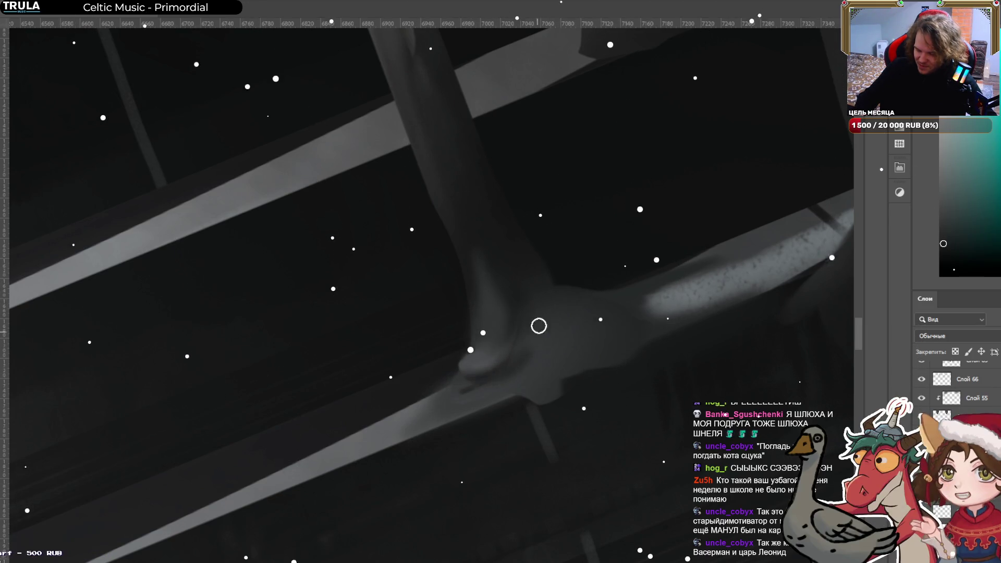
left_click(508, 339, "alt")
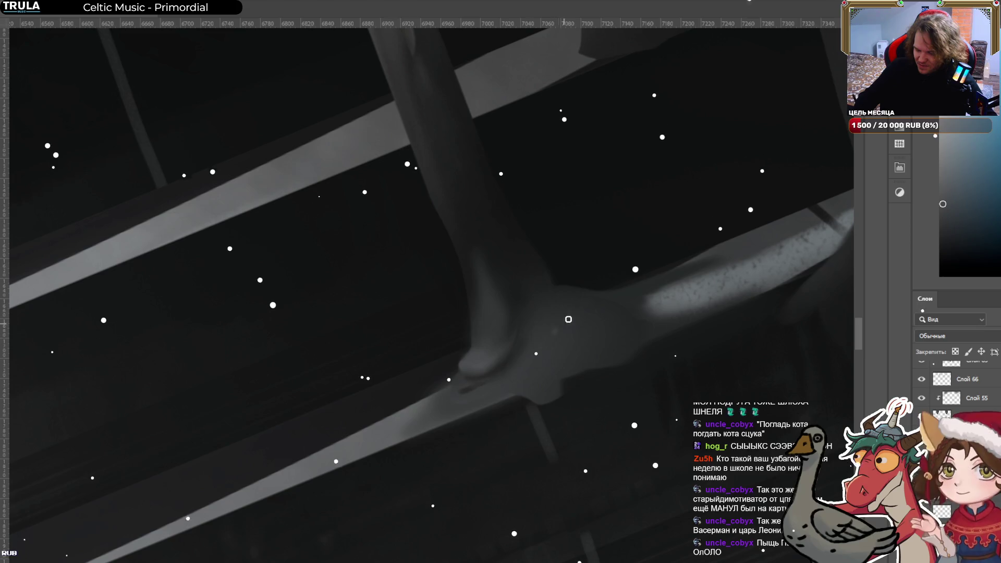
key("bracketright")
key("bracketright")
key("bracketright")
left_click(532, 293, "alt")
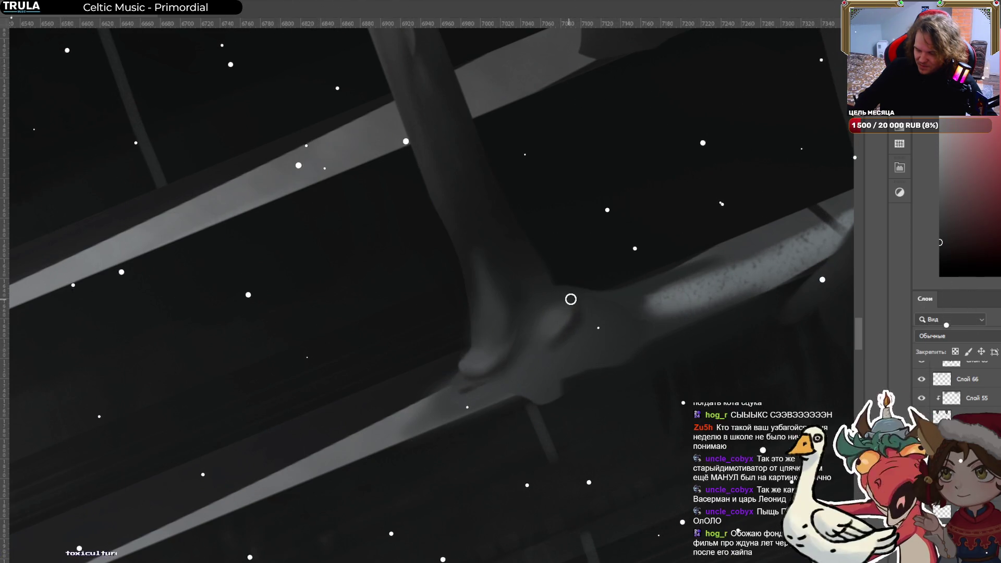
left_click(542, 331, "alt")
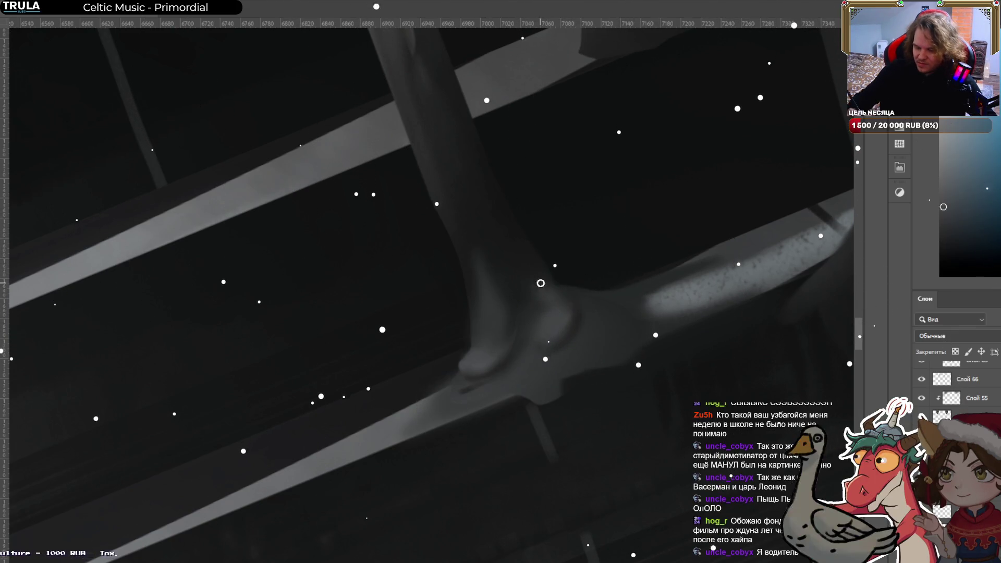
left_click(516, 258, "alt")
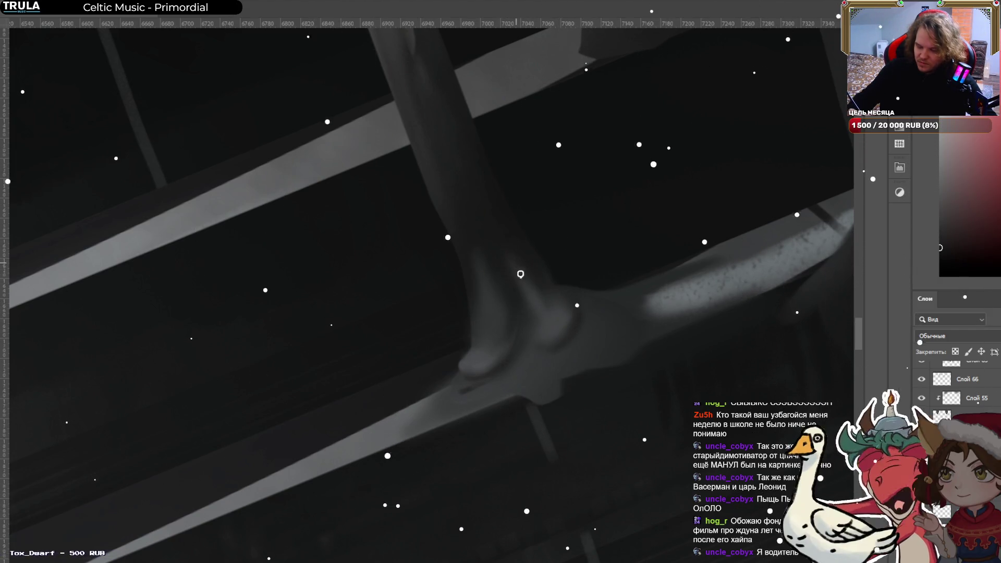
left_click(521, 279, "alt")
left_click(536, 292, "alt")
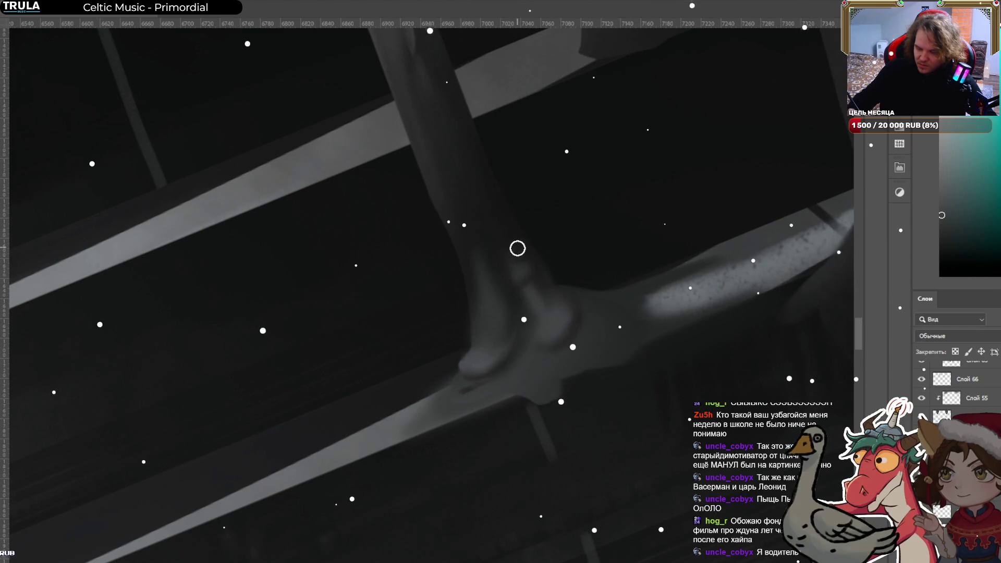
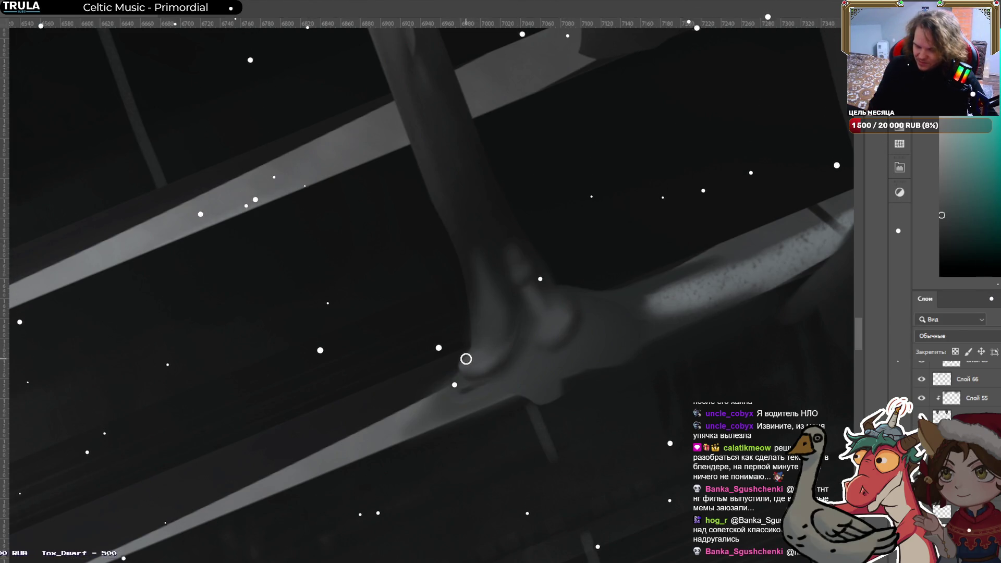
Eyedrop the crossed sword hilt and settle on a darker teal-grey, then straighten the rotated view.
left_click(466, 358, "alt")
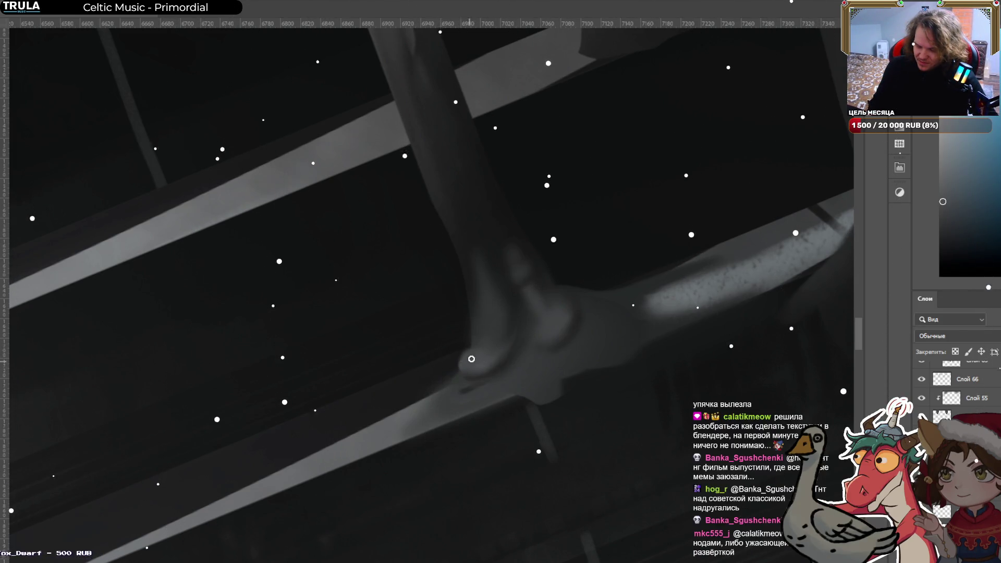
left_click(486, 343, "alt")
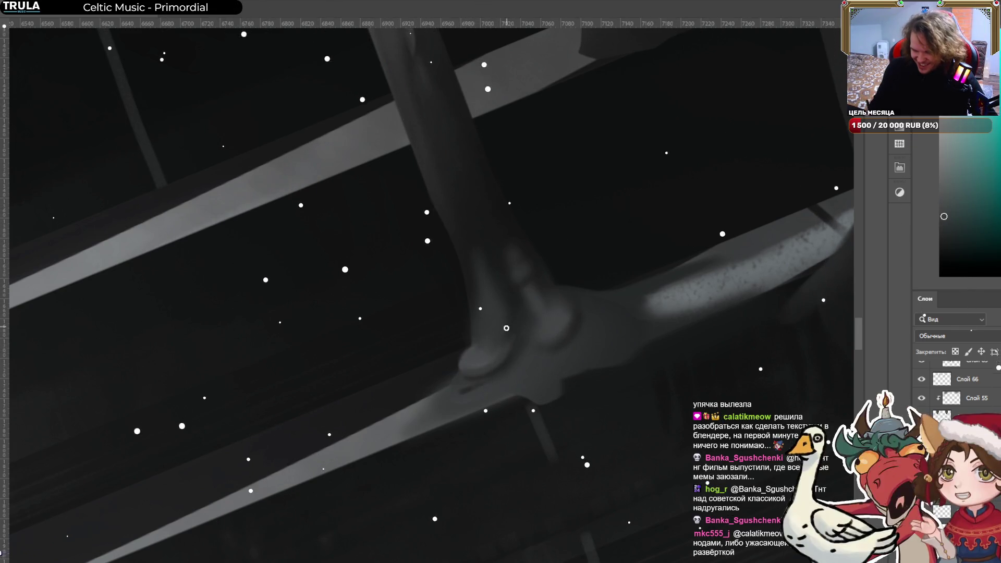
left_click(490, 333, "alt")
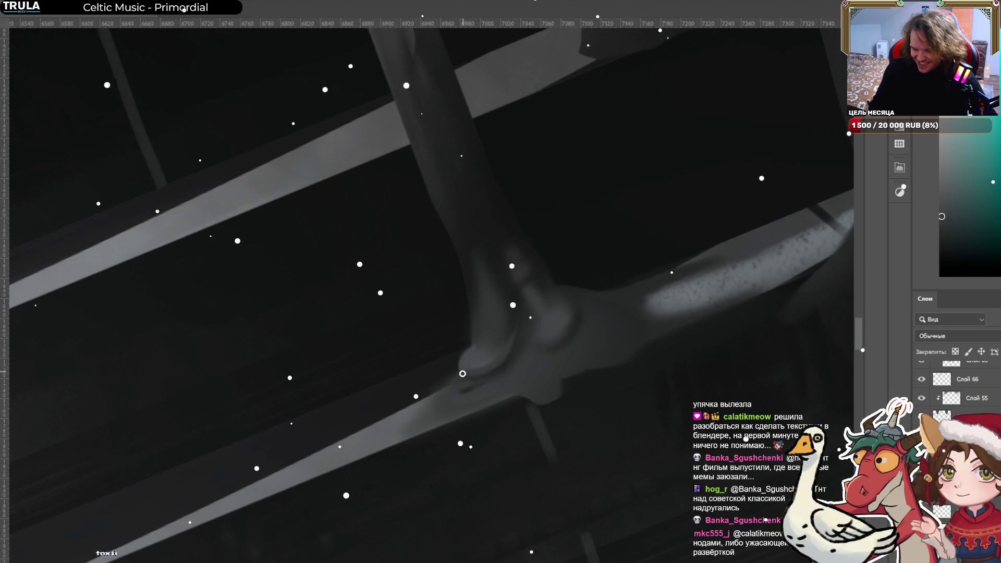
left_click(503, 360, "alt")
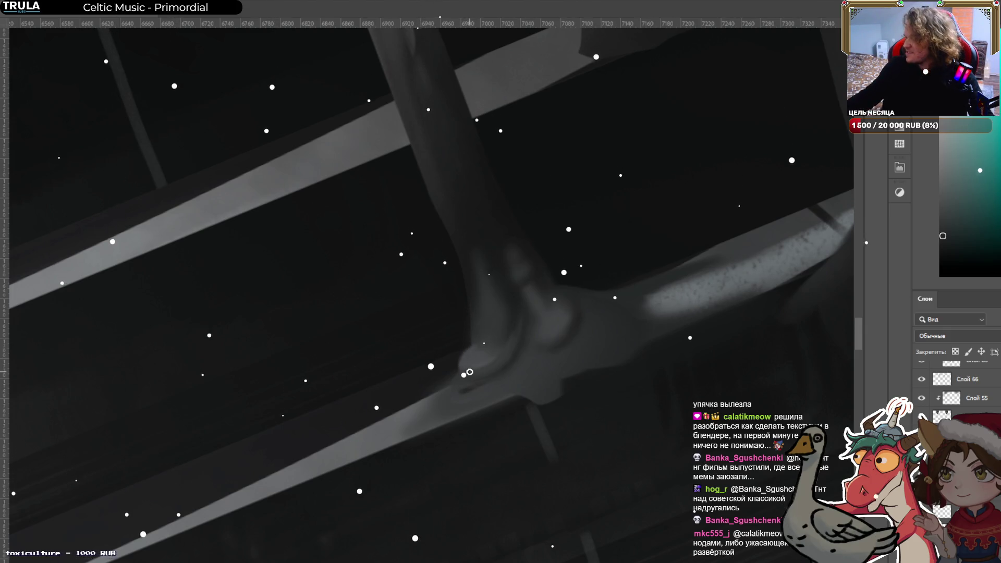
scroll(468, 371, "down", 1)
scroll(469, 371, "down", 5)
mouse_move(450, 533)
left_mouse_down()
mouse_move(493, 335)
mouse_move(522, 433)
left_mouse_up()
scroll(482, 408, "down", 2)
scroll(483, 407, "up", 5)
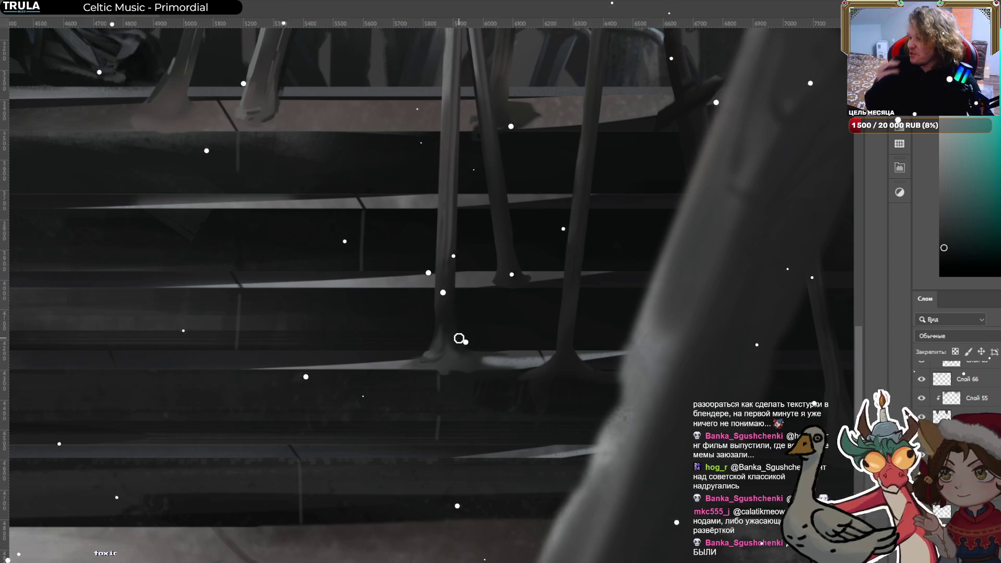
scroll(459, 338, "down", 8)
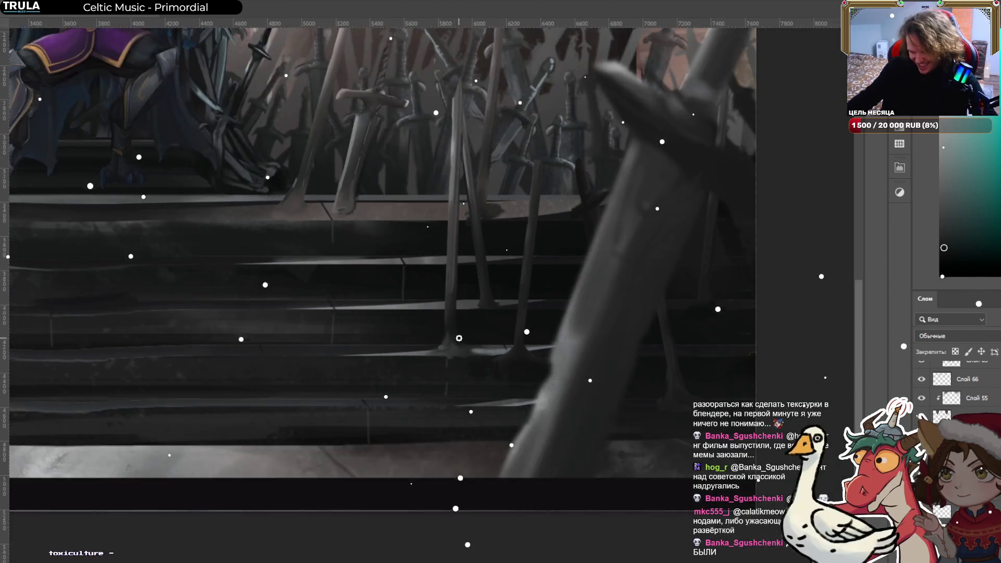
scroll(458, 338, "up", 5)
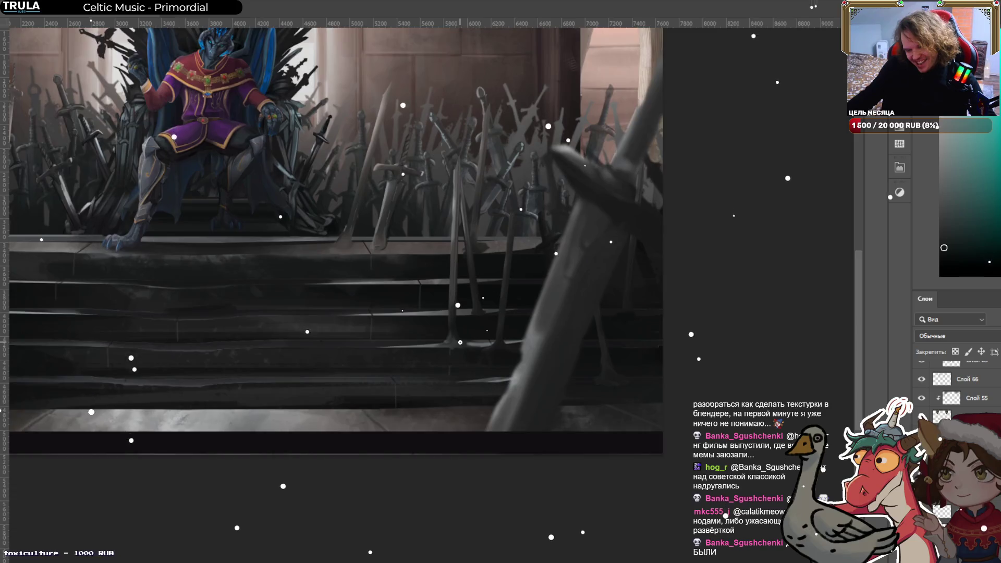
scroll(459, 342, "up", 2)
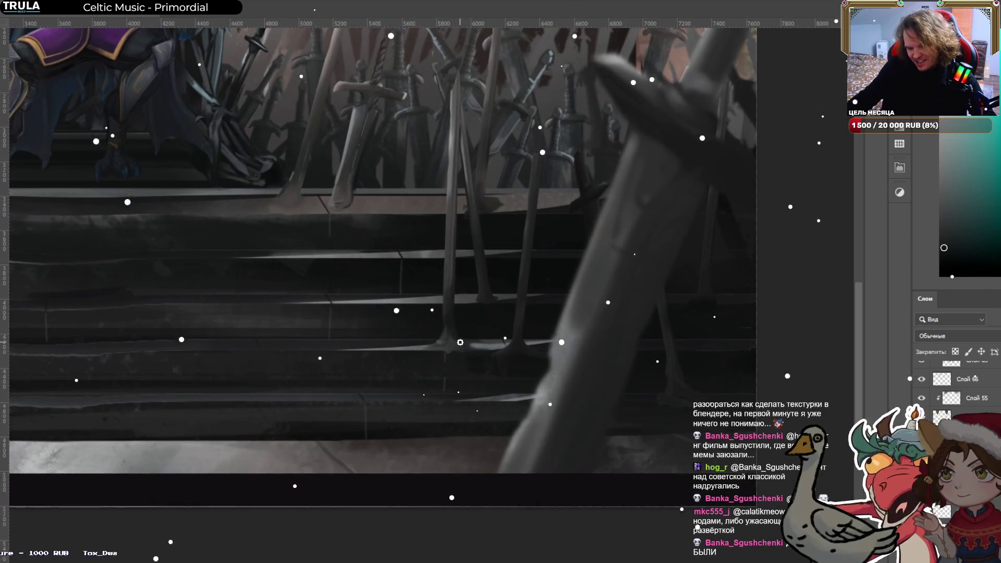
scroll(362, 170, "up", 2)
left_click_drag(364, 167, 435, 320)
scroll(400, 342, "up", 4)
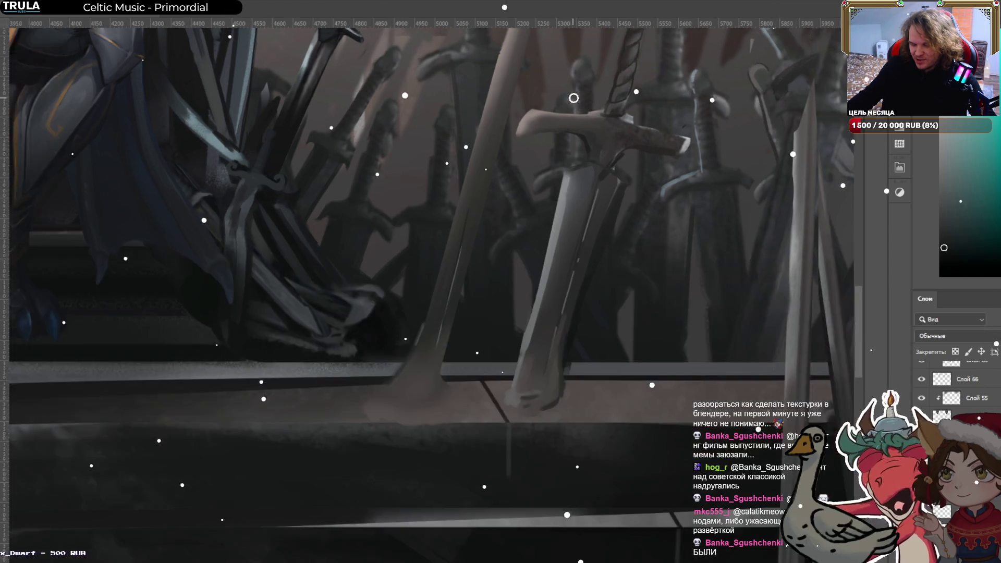
scroll(579, 108, "up", 4)
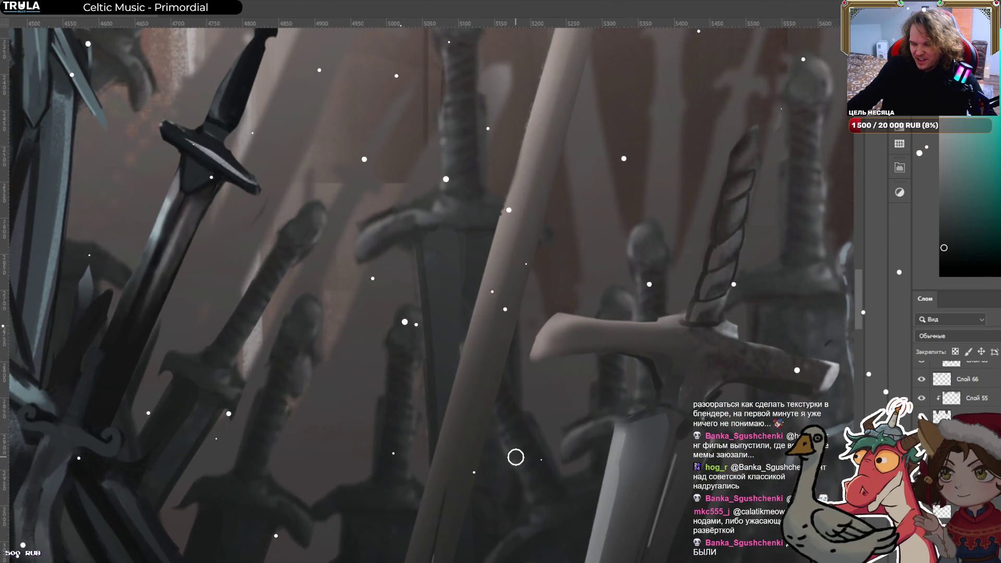
scroll(515, 457, "down", 2)
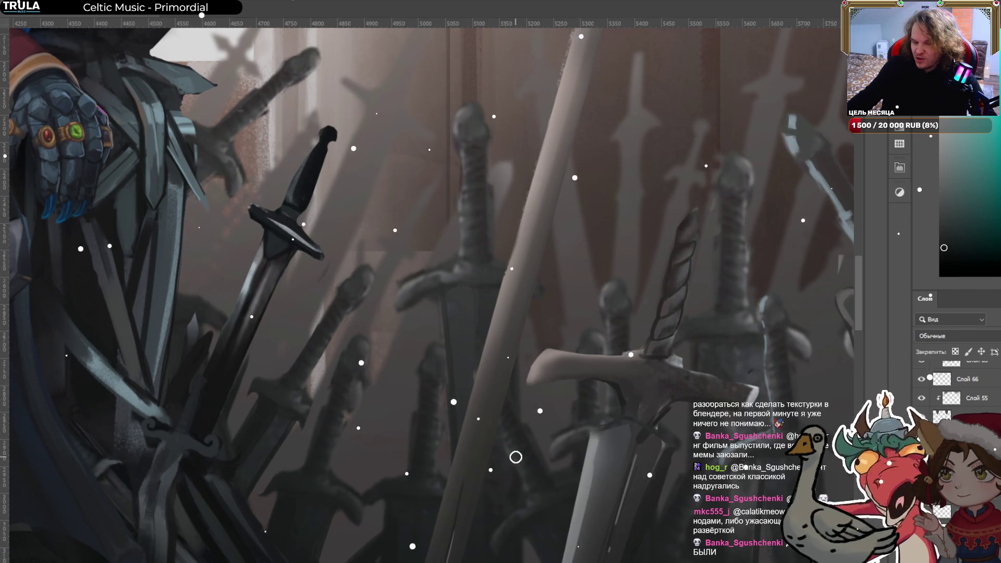
scroll(456, 310, "down", 3)
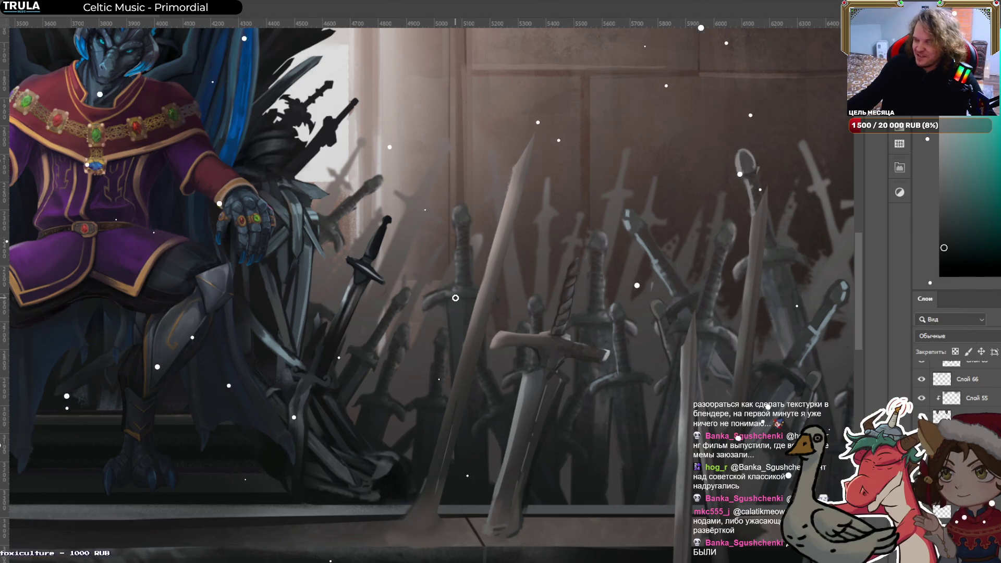
scroll(514, 183, "up", 4)
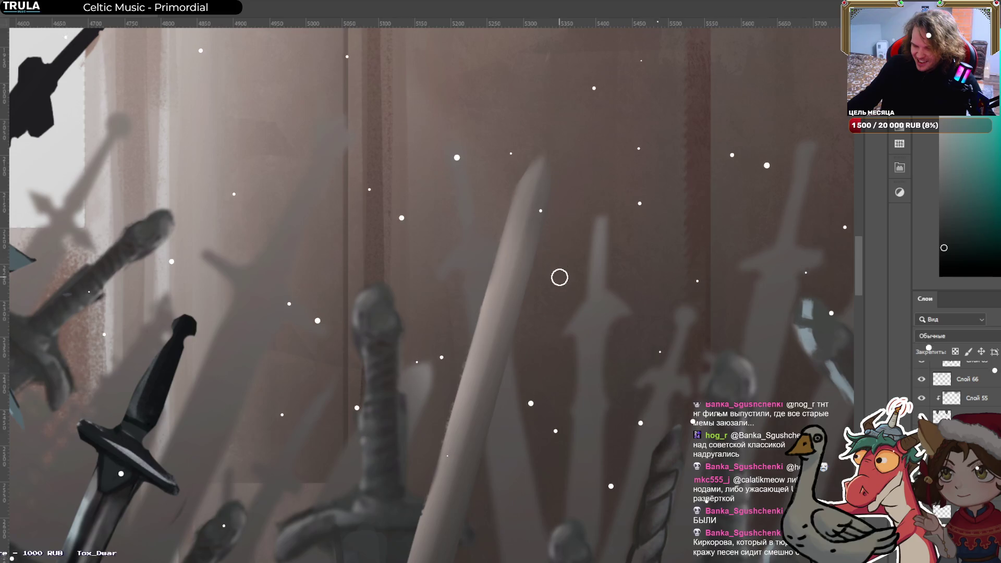
scroll(560, 277, "down", 5)
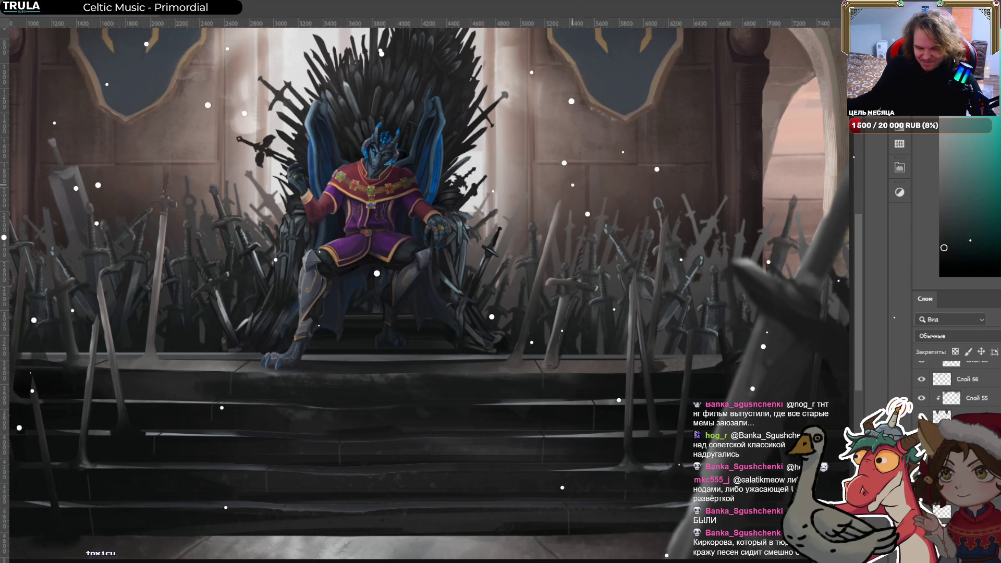
Eyedrop an olive-yellow tone from the sword blade beside the left steps.
left_click_drag(208, 410, 411, 349)
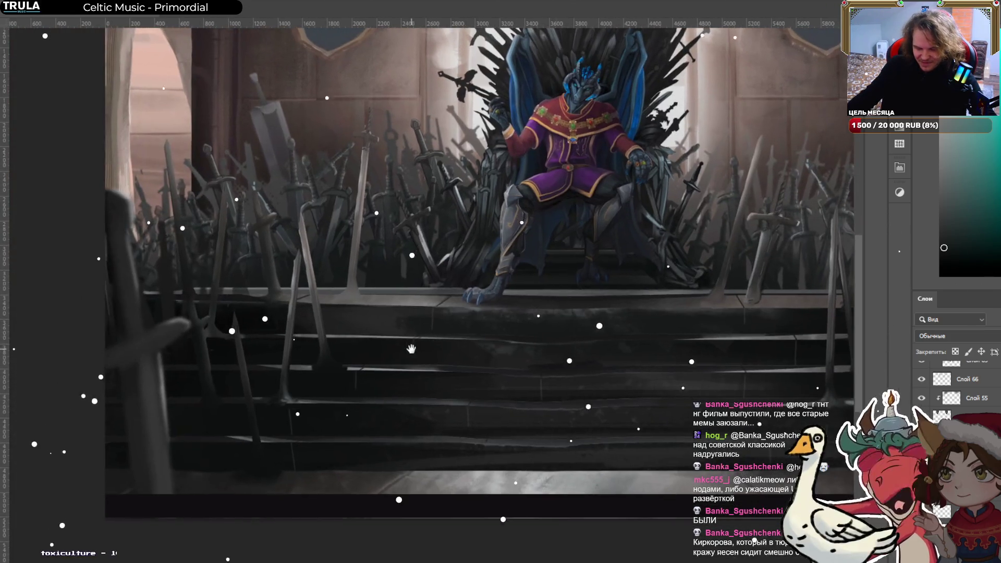
scroll(293, 275, "up", 1)
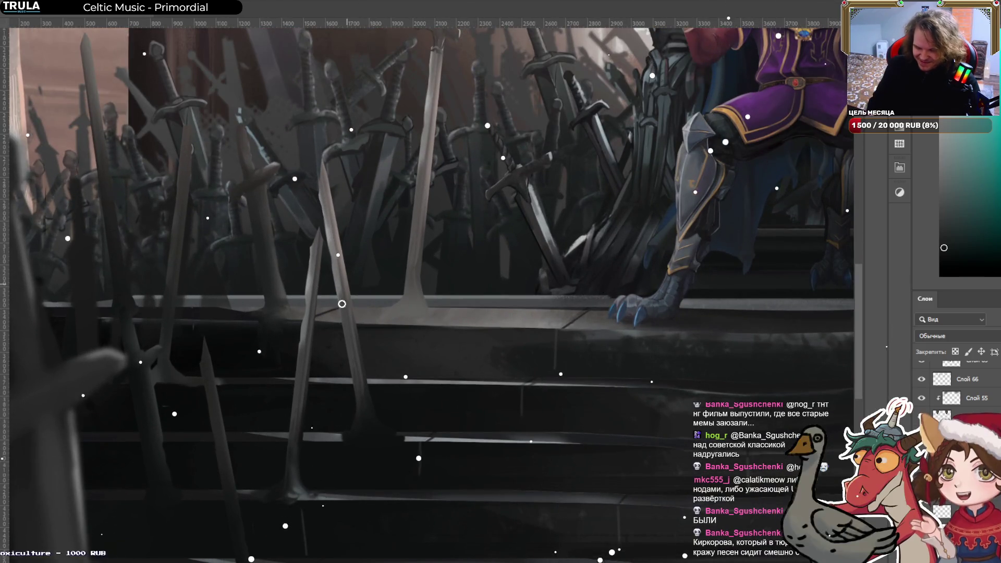
left_click(301, 272, "alt")
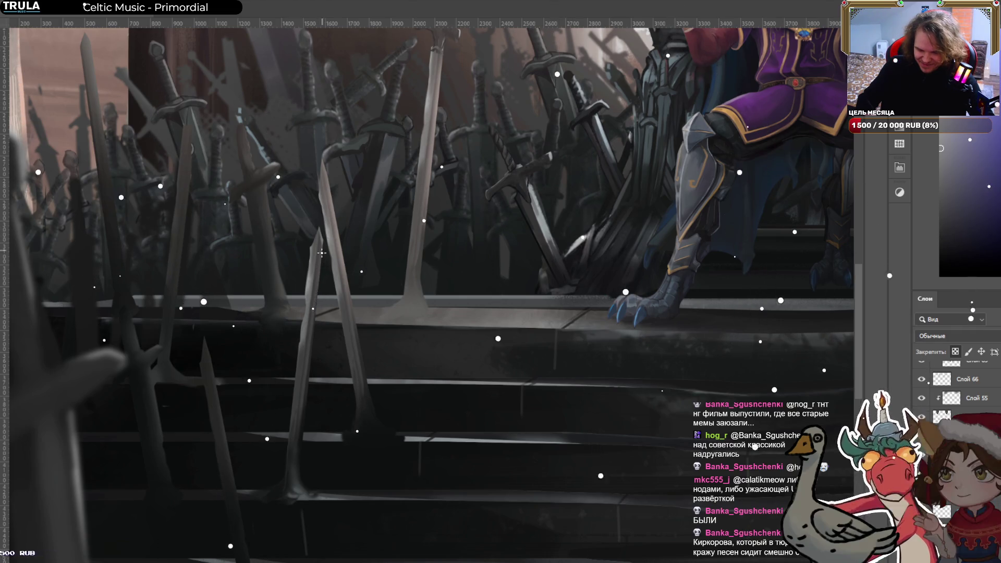
left_click(321, 208, "alt")
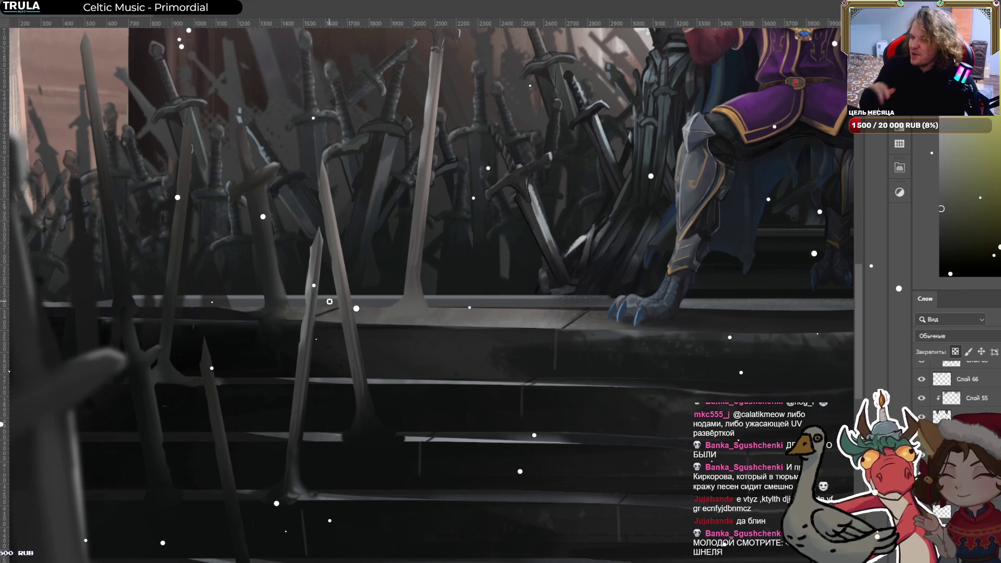
left_click_drag(651, 104, 234, 416)
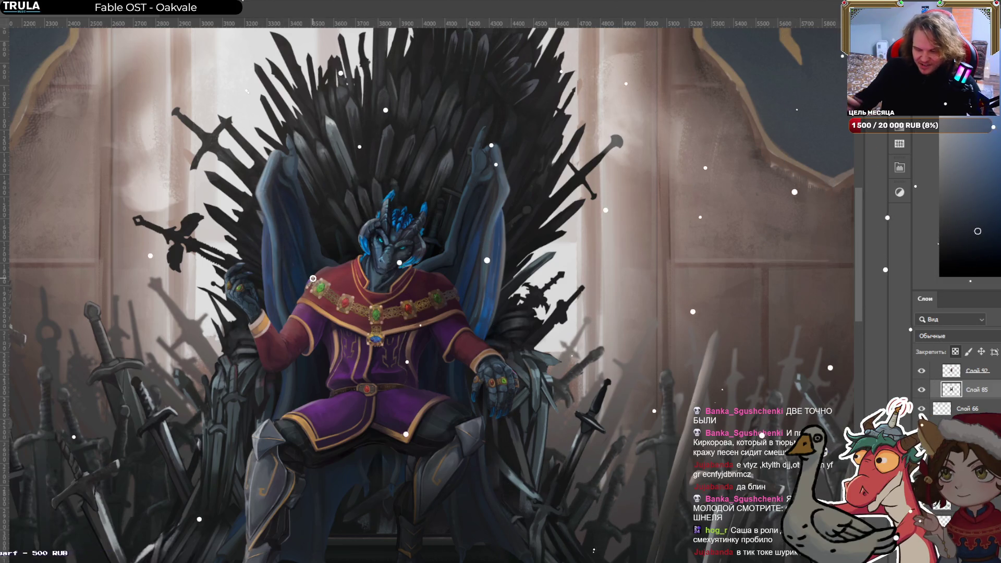
scroll(313, 279, "down", 5)
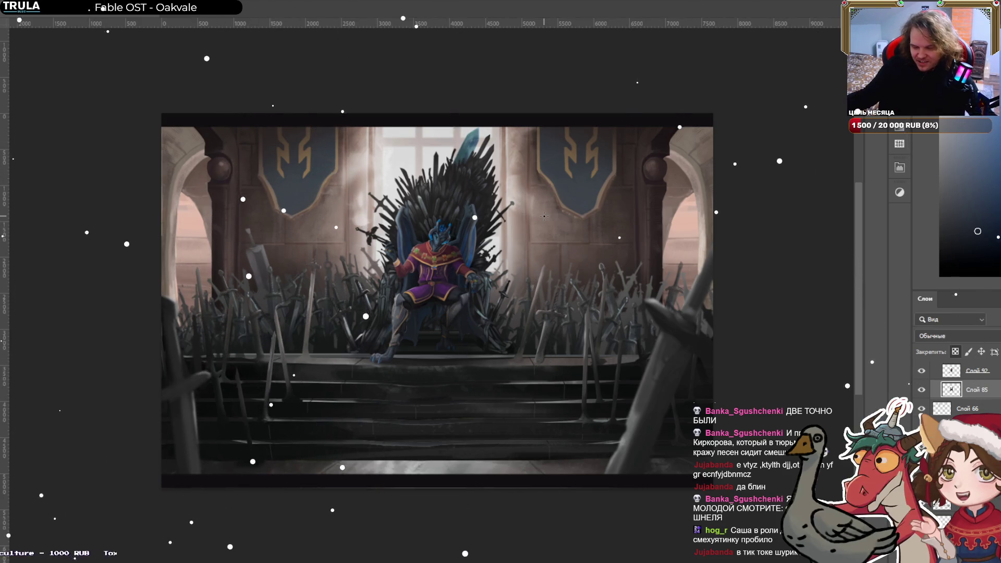
scroll(342, 218, "up", 5)
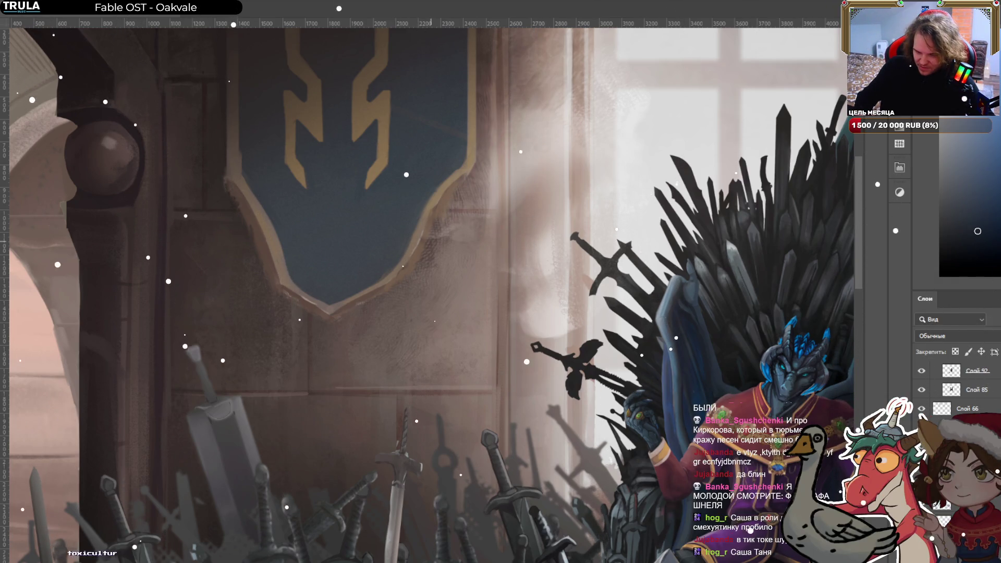
Paint short light and dark vertical fringe strokes along the blue banner's lower edges.
scroll(505, 208, "up", 5)
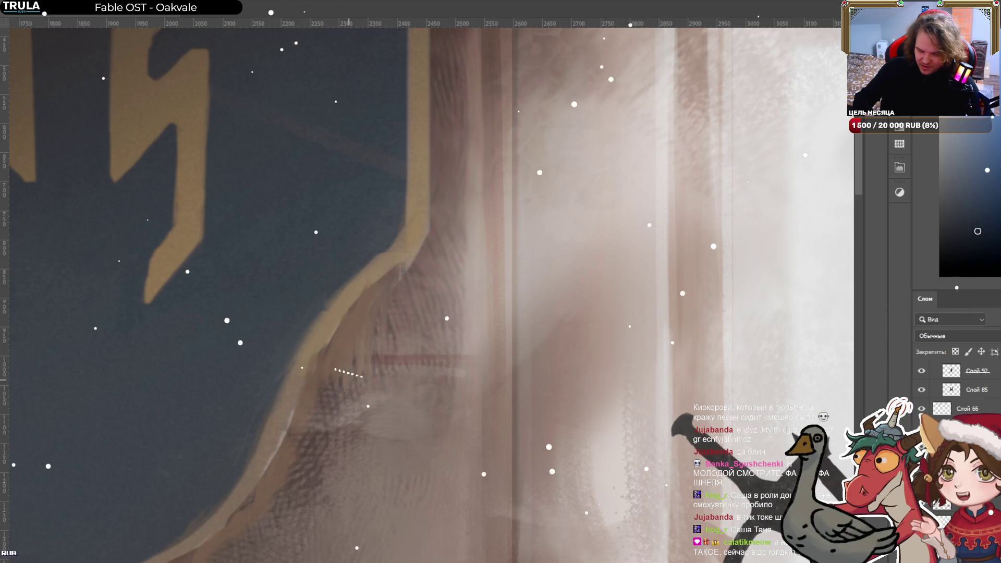
left_click_drag(394, 435, 552, 264)
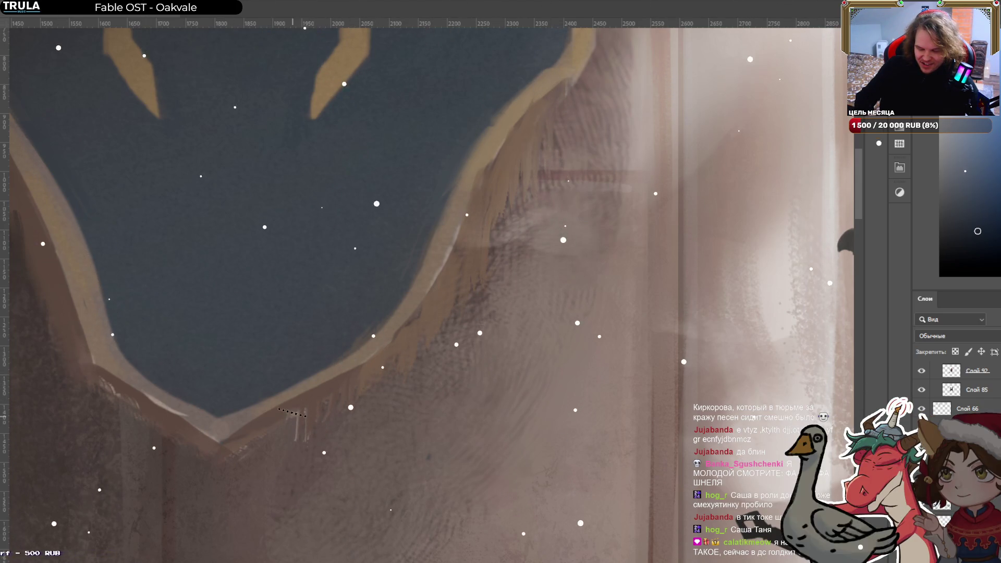
mouse_move(287, 425)
left_mouse_down()
mouse_move(286, 399)
mouse_move(300, 393)
left_mouse_up()
left_click_drag(300, 452, 300, 404)
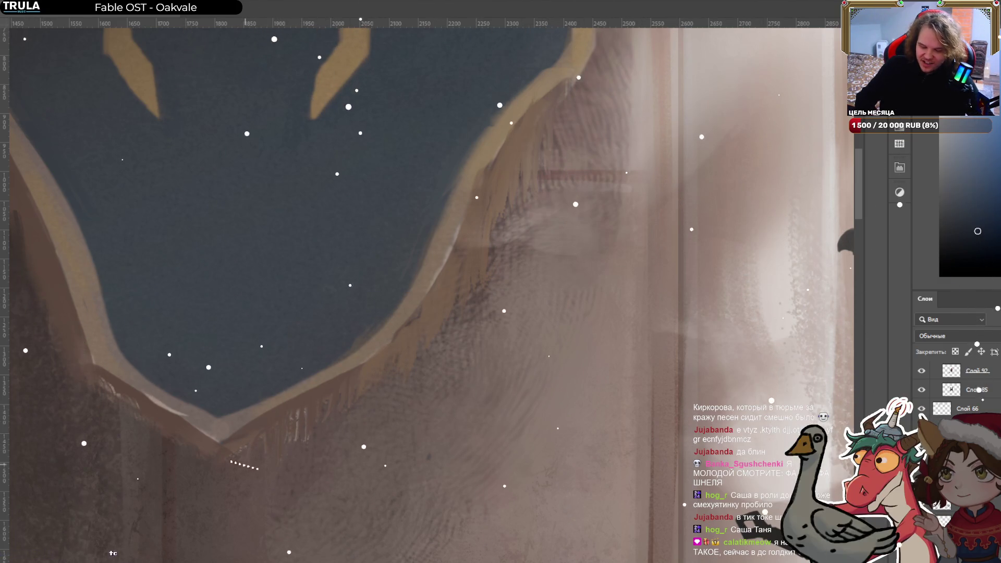
mouse_move(206, 477)
left_mouse_down()
mouse_move(362, 380)
mouse_move(374, 409)
left_mouse_up()
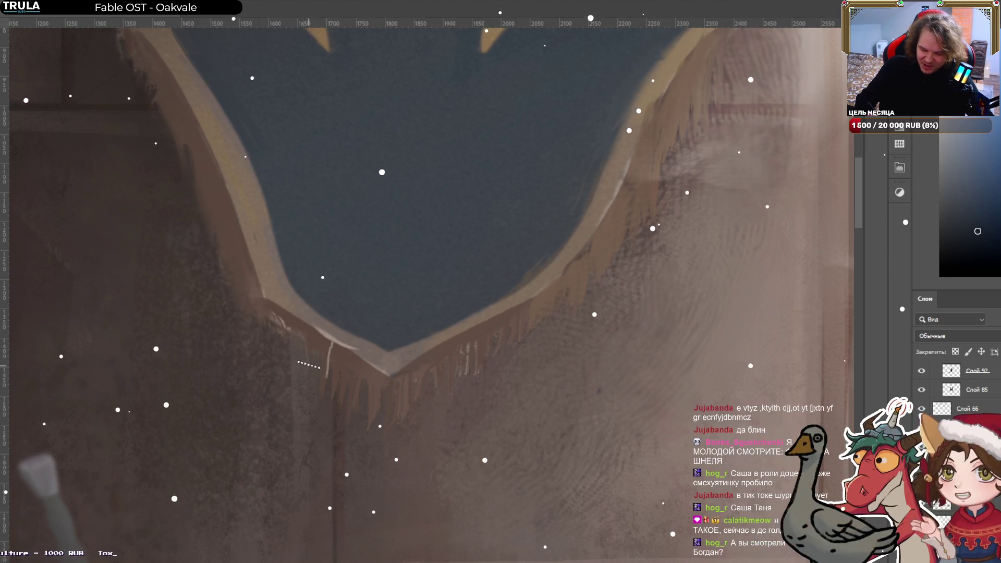
left_click_drag(283, 362, 275, 316)
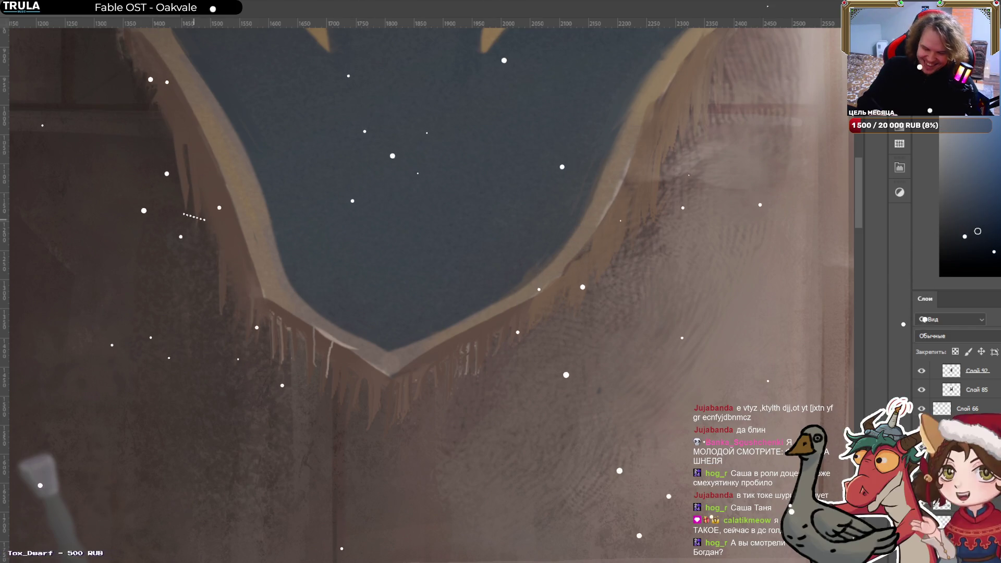
left_click_drag(186, 194, 180, 135)
left_click_drag(198, 224, 202, 158)
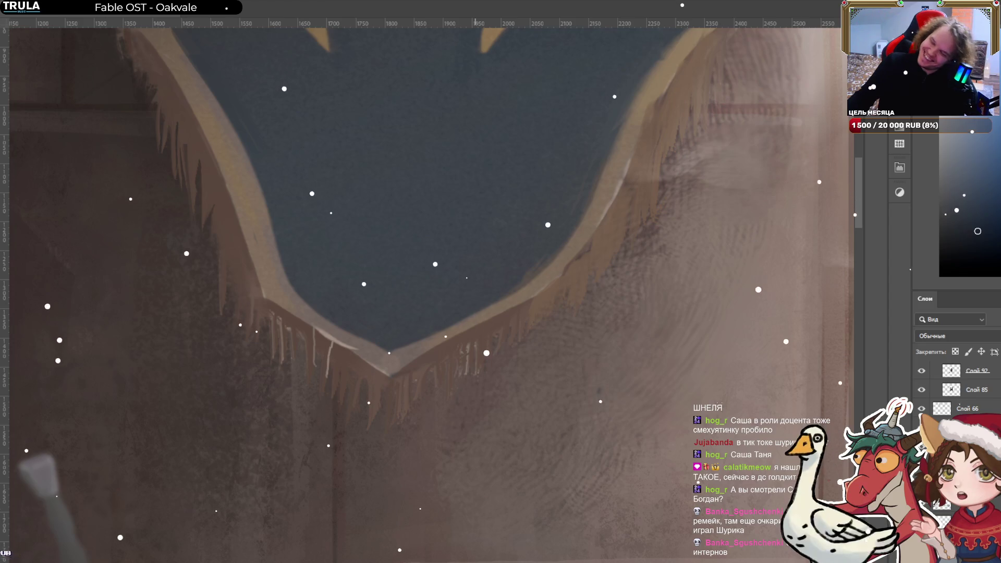
scroll(503, 292, "down", 3)
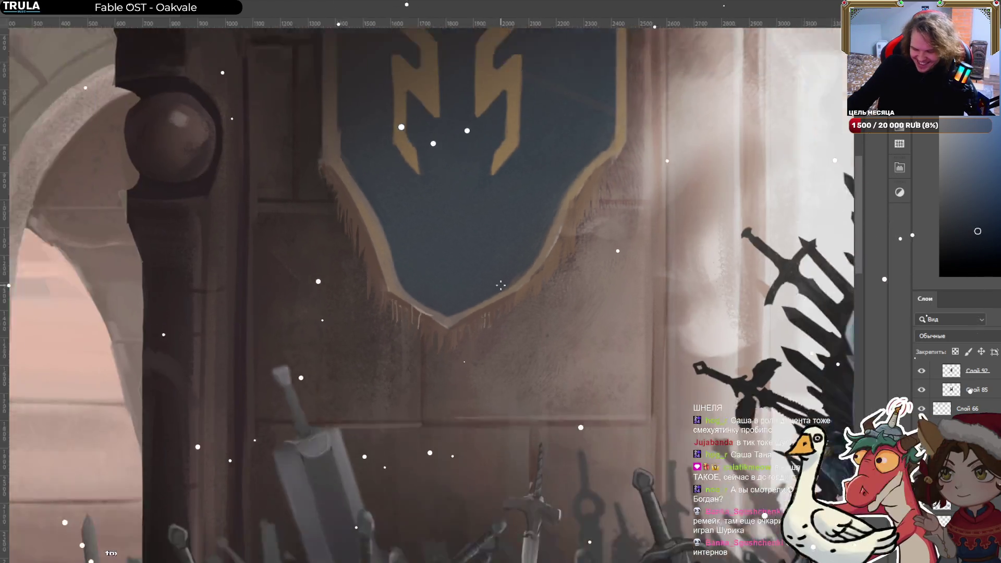
Shrink the brush and sample lighter and darker wall tones around the banner edge.
scroll(469, 269, "up", 1)
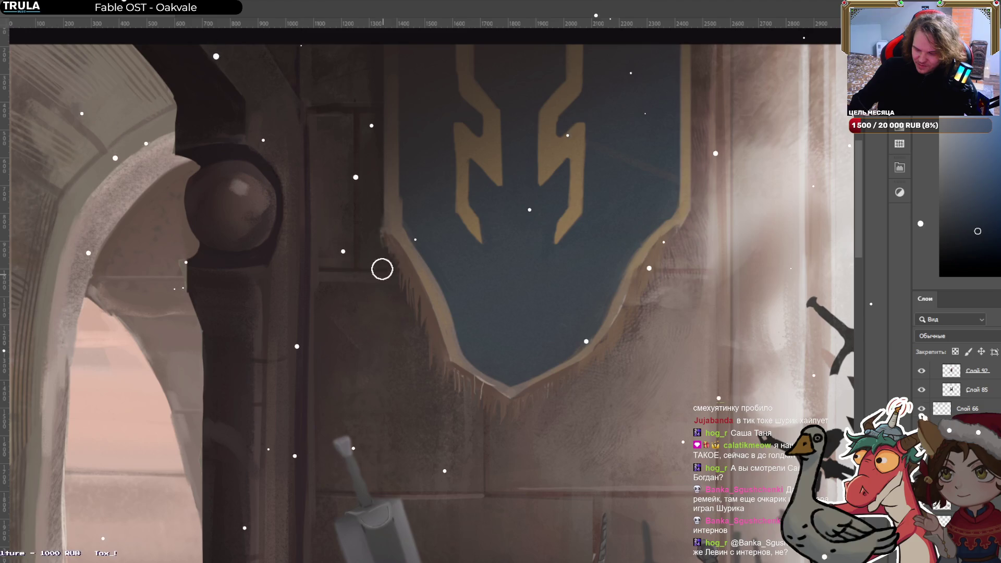
key("bracketright")
key("bracketright")
key("bracketright")
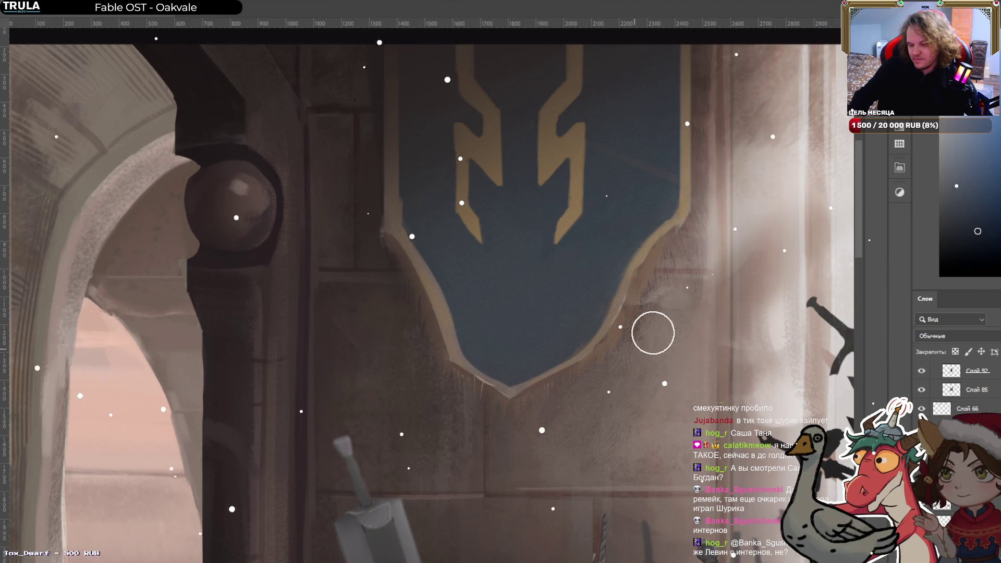
key("bracketleft")
key("bracketleft")
key("bracketleft")
left_click(647, 253, "alt")
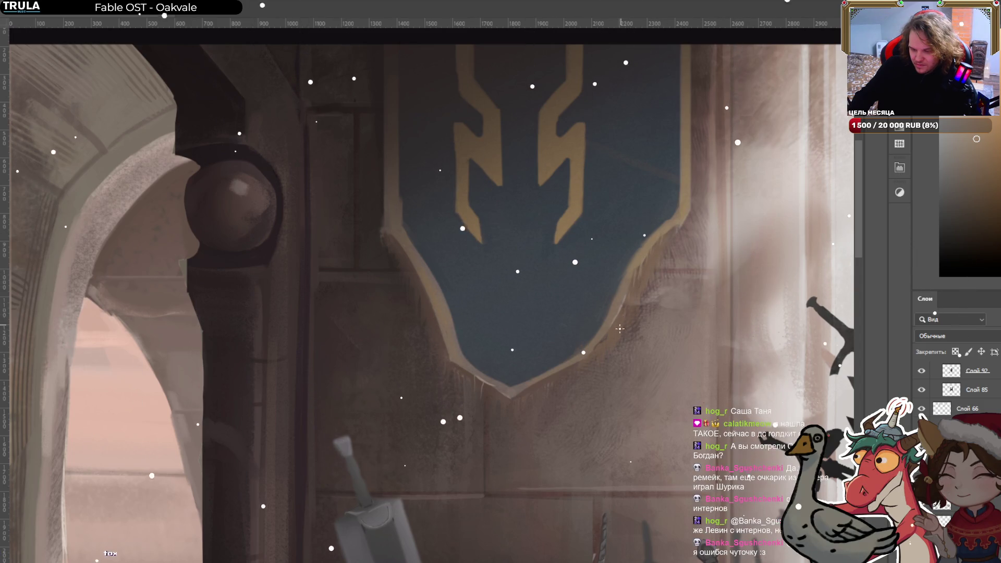
left_click(403, 252, "alt")
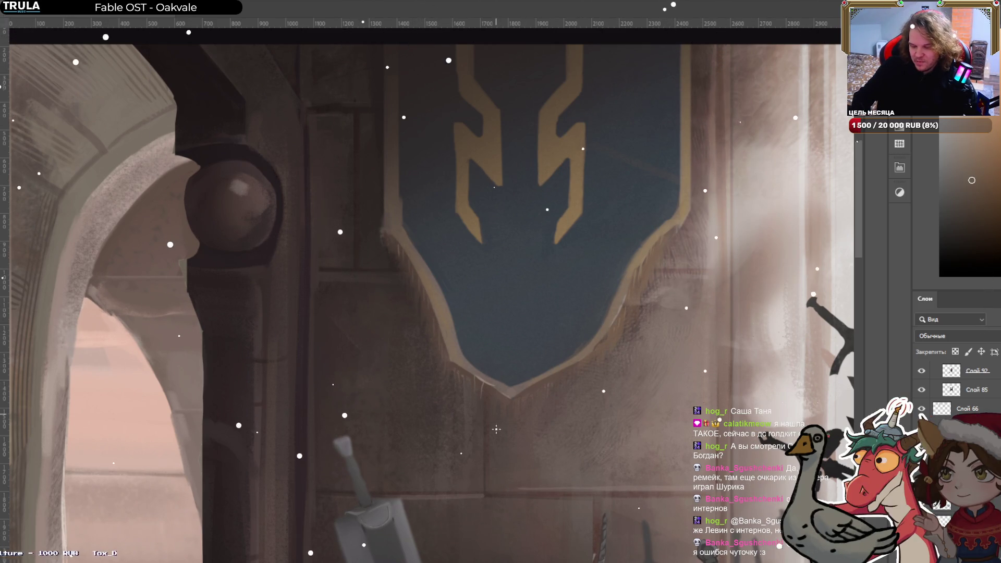
left_click(497, 393, "alt")
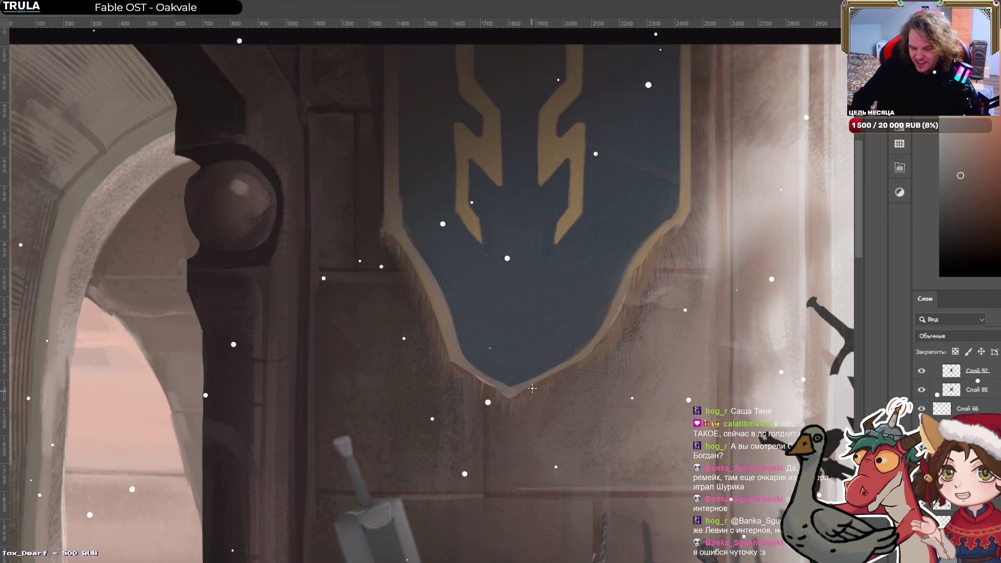
Zoom out and enclose the left banner layer in a free-transform box.
scroll(568, 388, "down", 5)
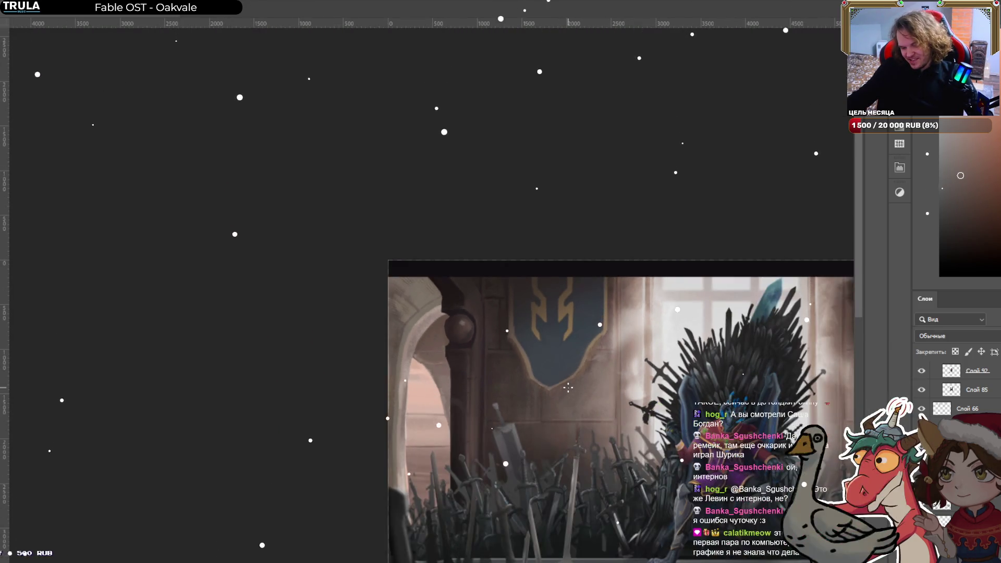
scroll(640, 348, "up", 4)
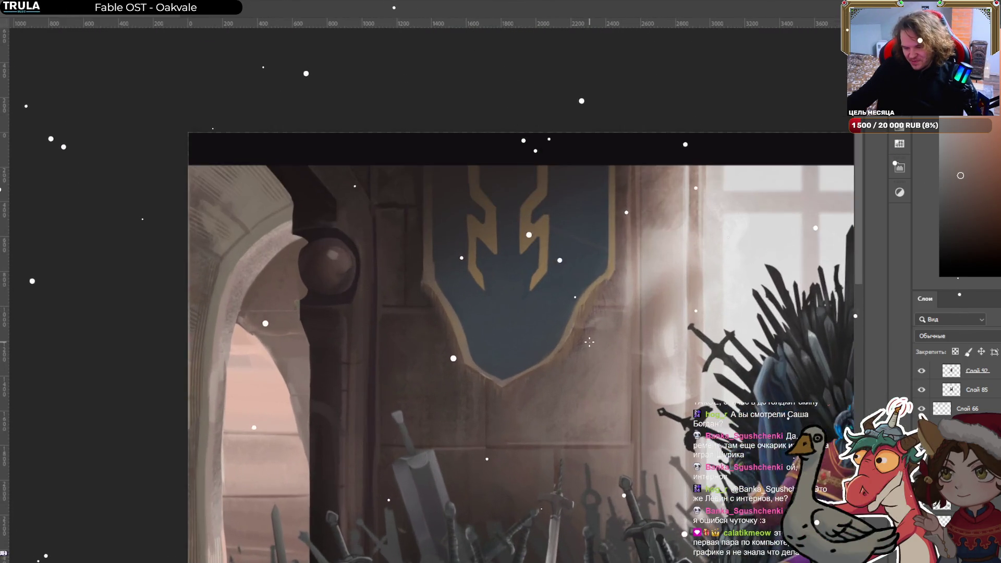
scroll(589, 342, "up", 1)
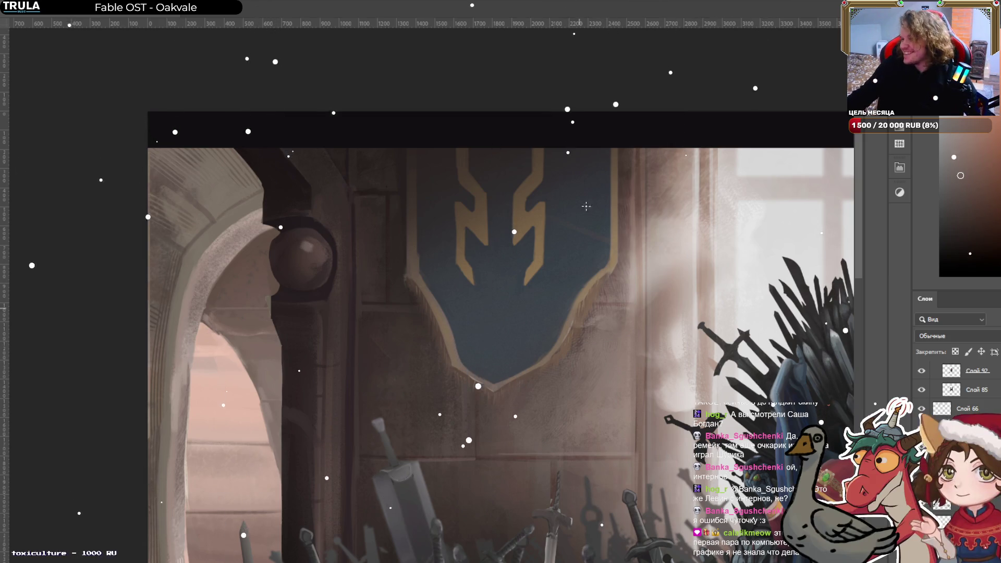
key("ctrl+t")
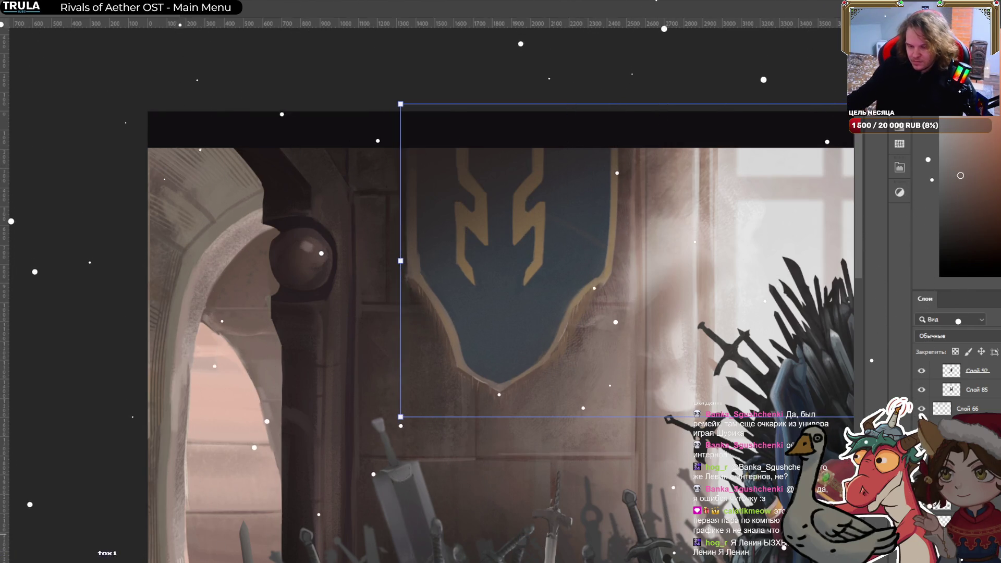
Commit the banner transform and centre the whole throne-room painting in view.
scroll(452, 324, "down", 5)
key("Return")
left_click_drag(655, 332, 531, 207)
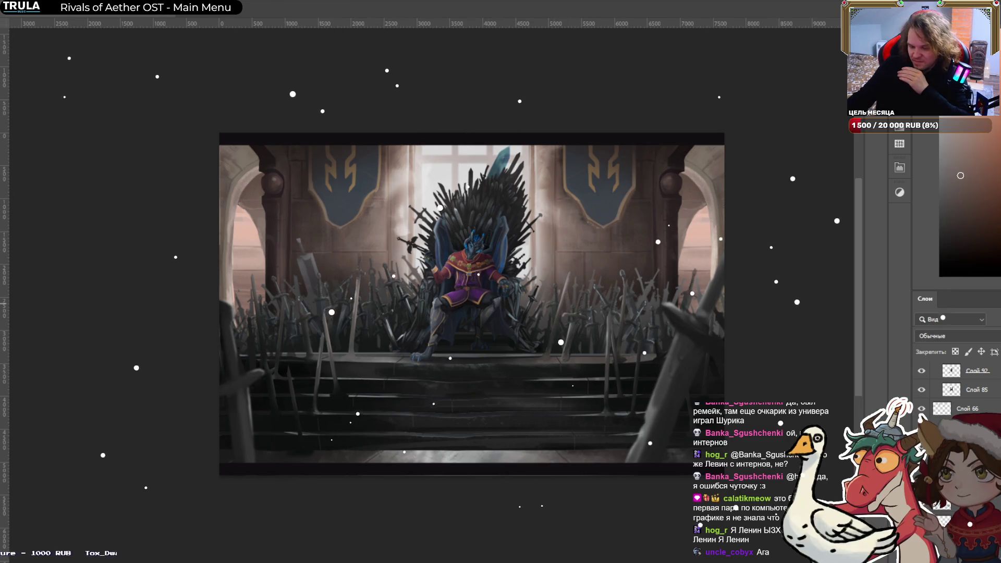
Make the hidden black-and-white adjustment layer visible to darken the lighting.
key("ctrl+plus")
scroll(953, 390, "down", 3)
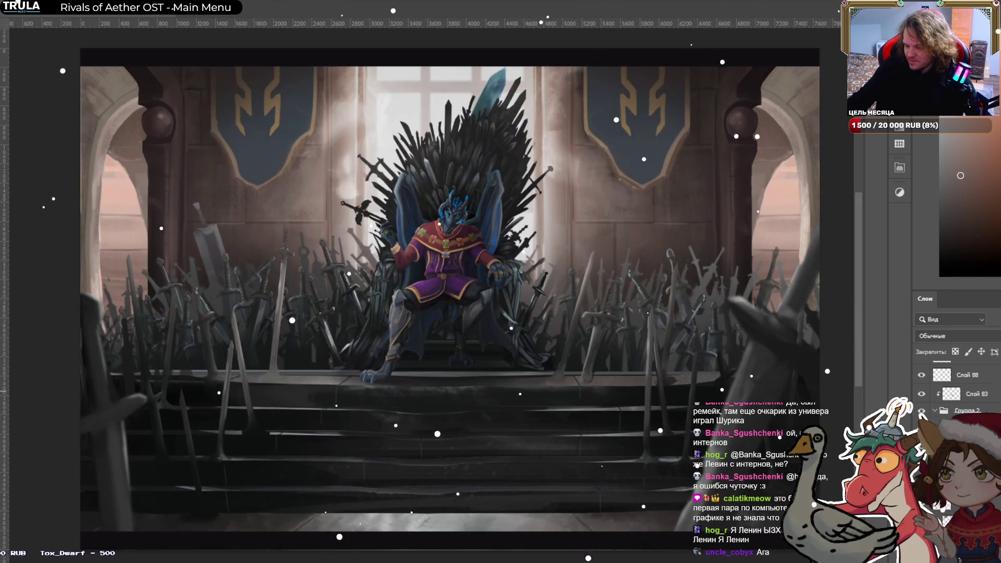
scroll(954, 391, "down", 5)
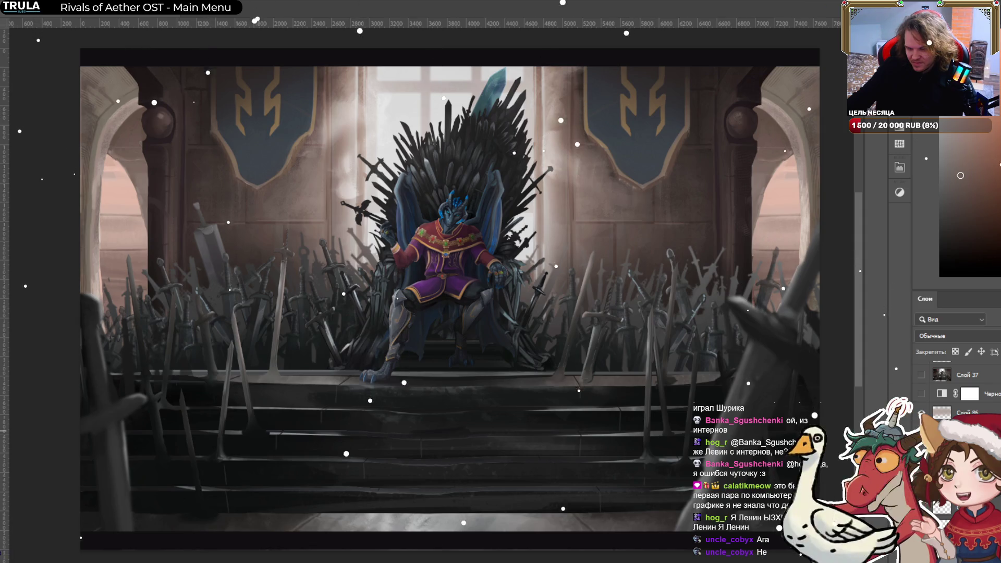
left_click(921, 394)
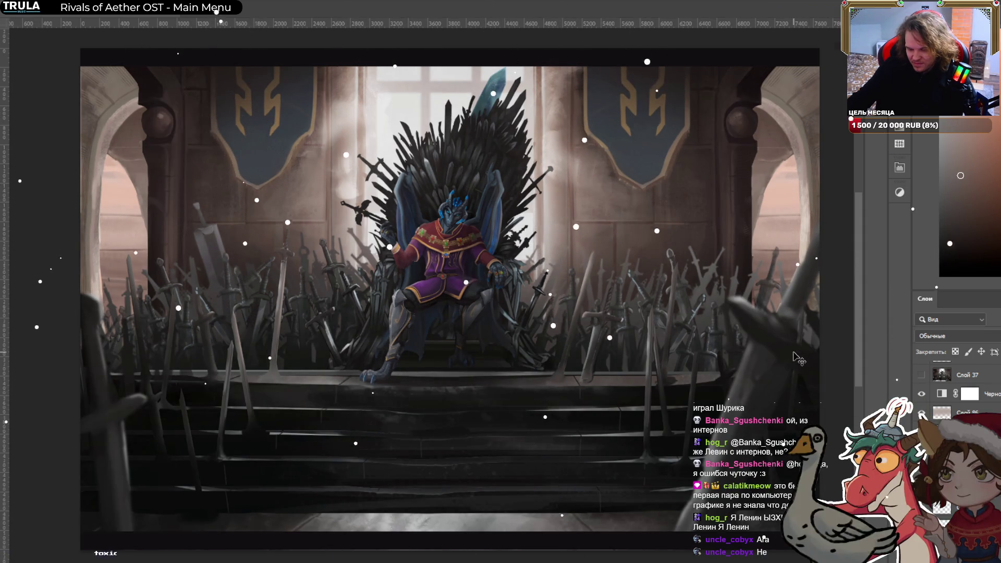
Select Слой 91 and stamp all visible layers into a new merged layer, Слой 95.
scroll(994, 397, "up", 1)
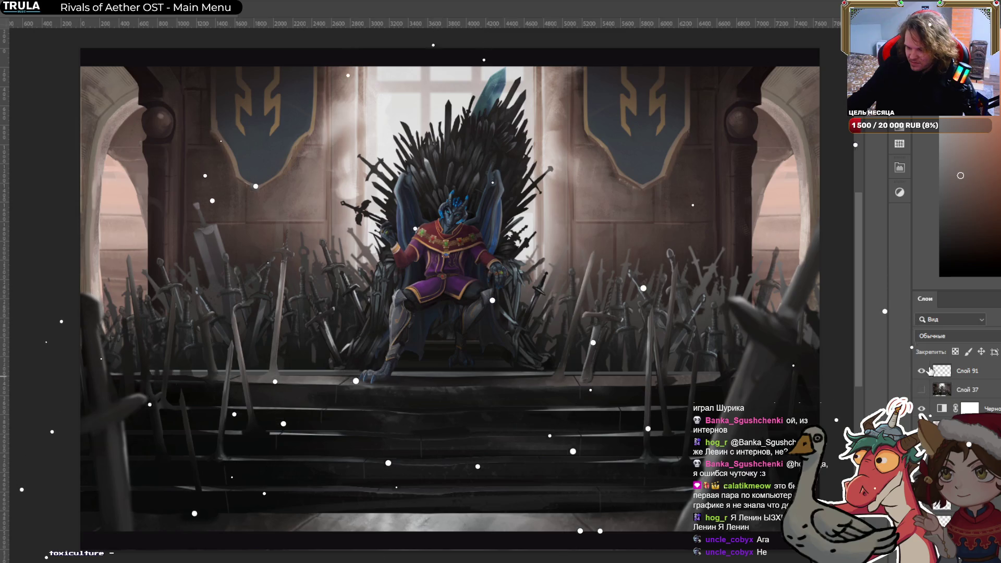
left_click(967, 389)
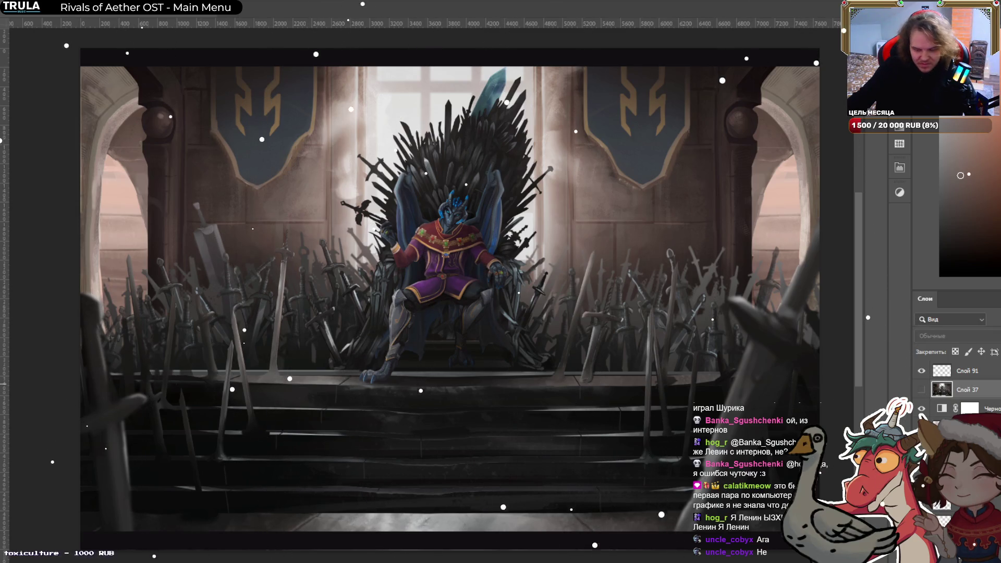
left_click(967, 370)
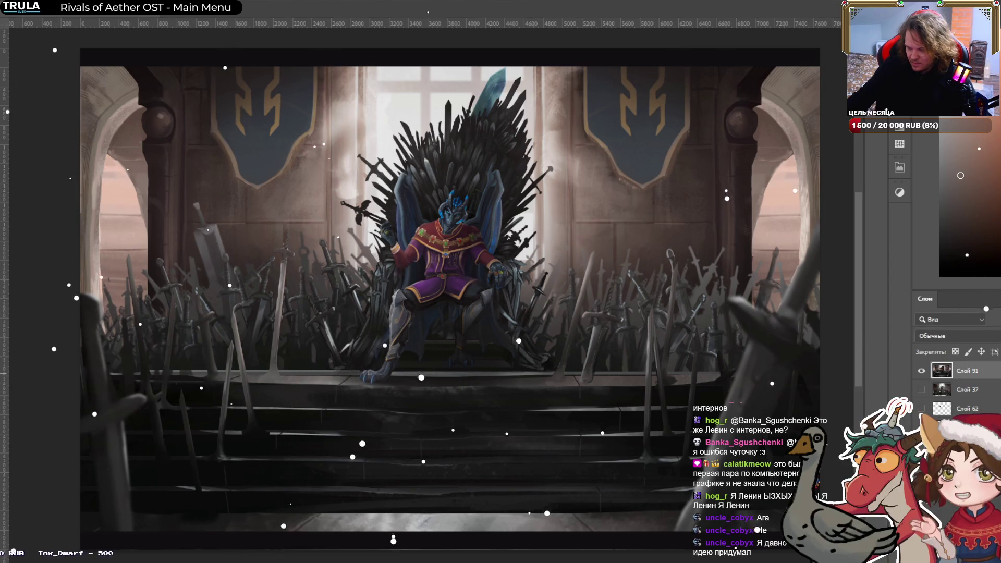
key("ctrl+shift+alt+e")
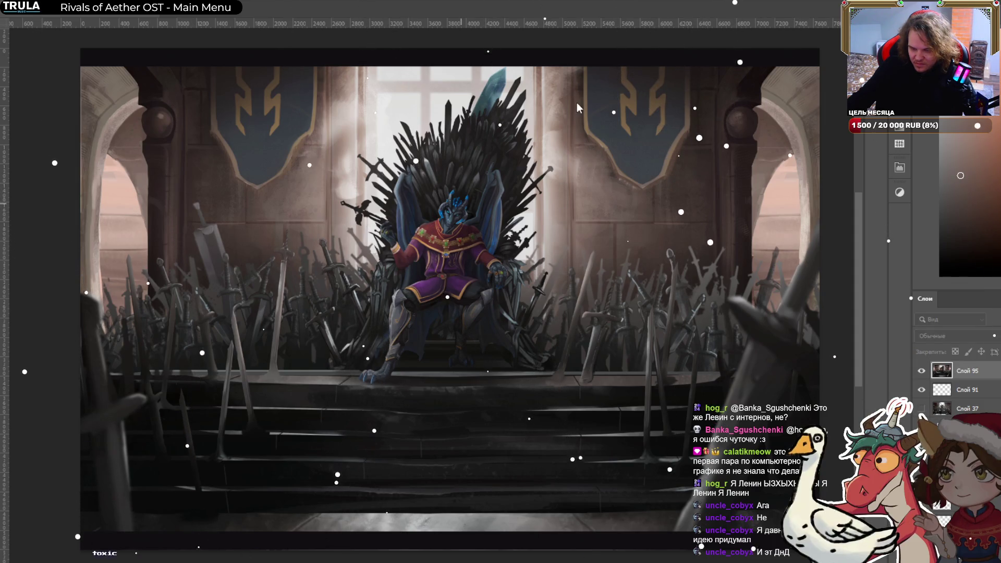
View the painting full screen and switch to a smaller Brush tip.
scroll(461, 250, "up", 5)
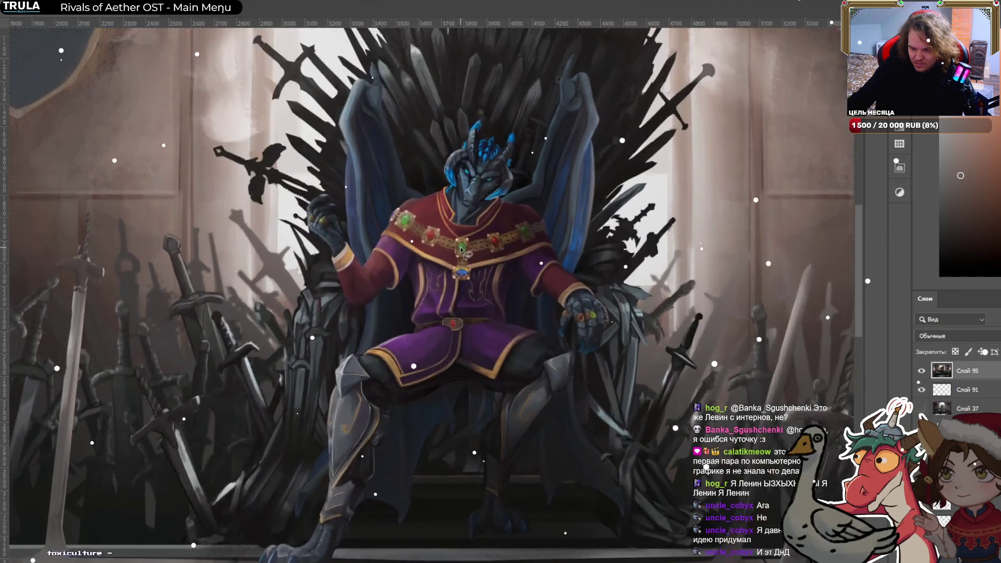
scroll(462, 250, "down", 1)
scroll(461, 249, "down", 2)
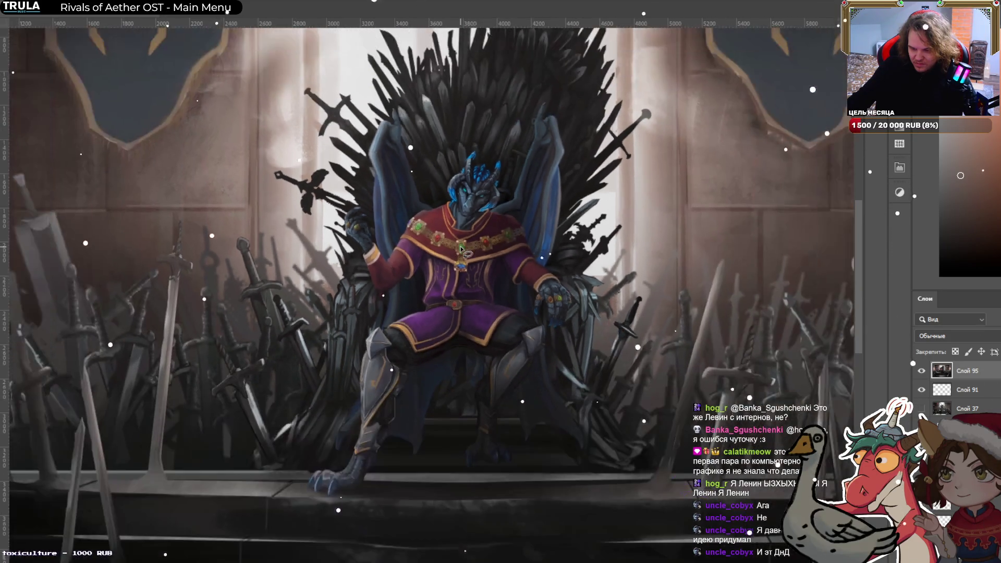
scroll(461, 249, "down", 1)
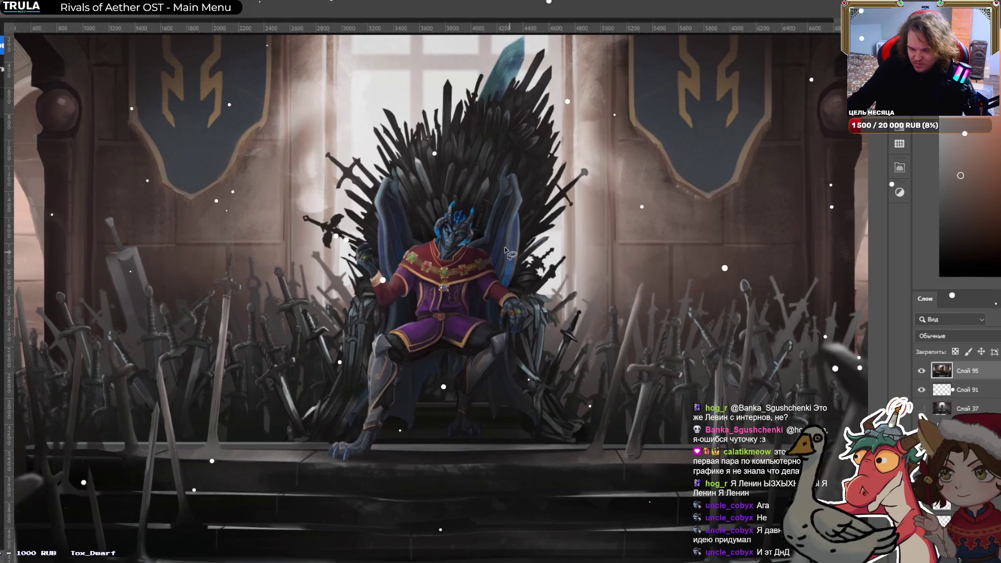
key("f")
left_click_drag(728, 250, 687, 288)
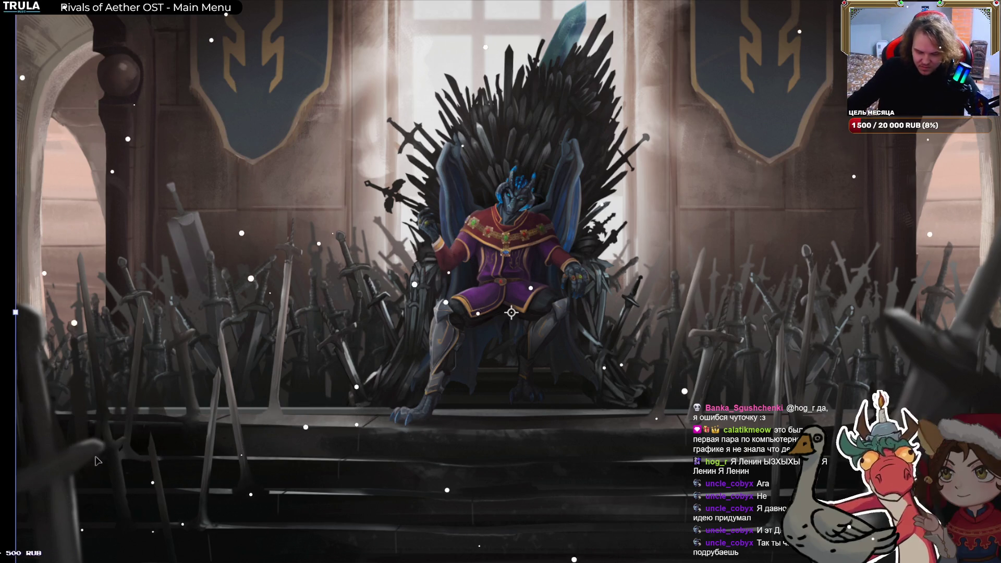
key("b")
key("bracketleft")
key("bracketleft")
key("bracketleft")
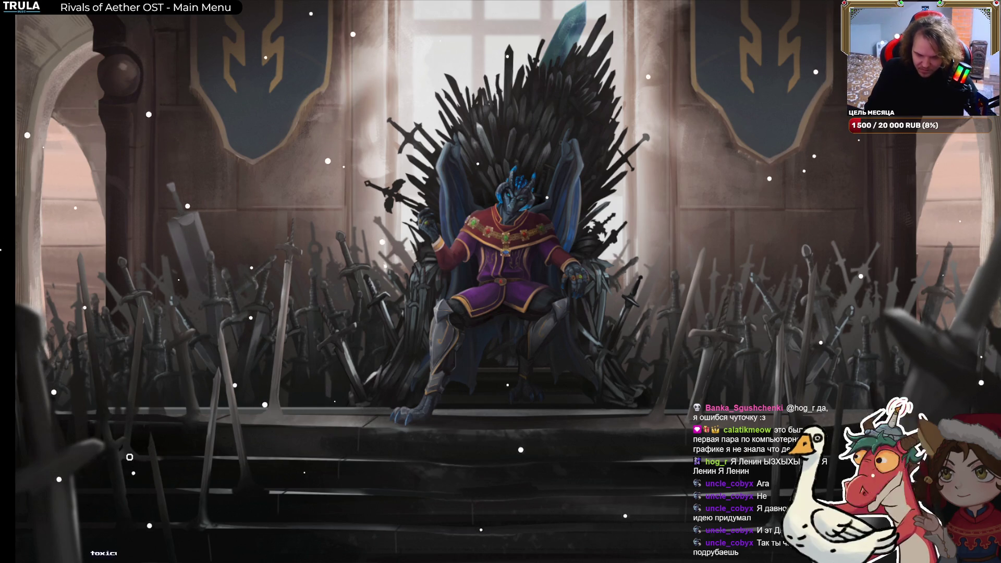
Return to the normal workspace and delete the merged Слой 95 layer.
key("f")
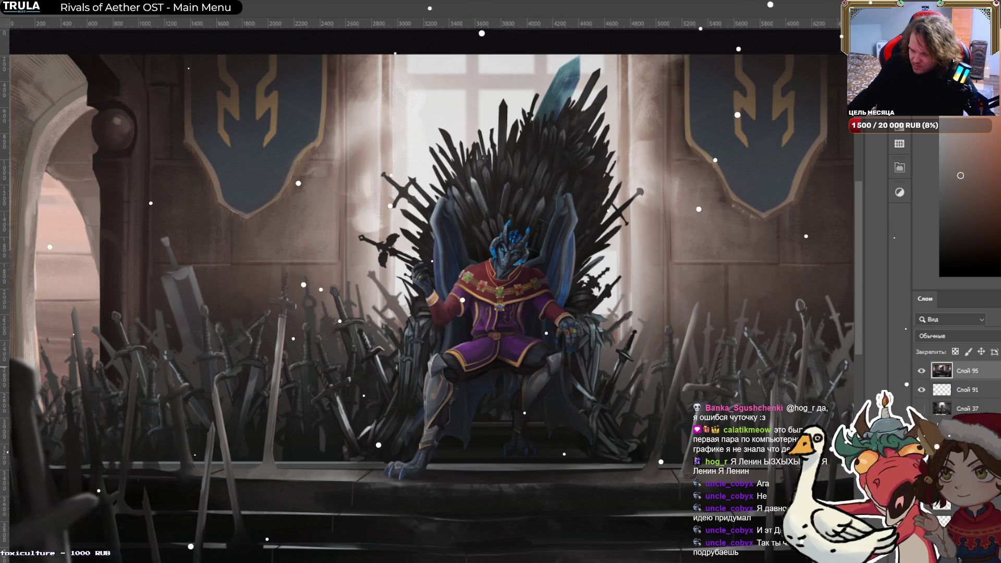
key("Delete")
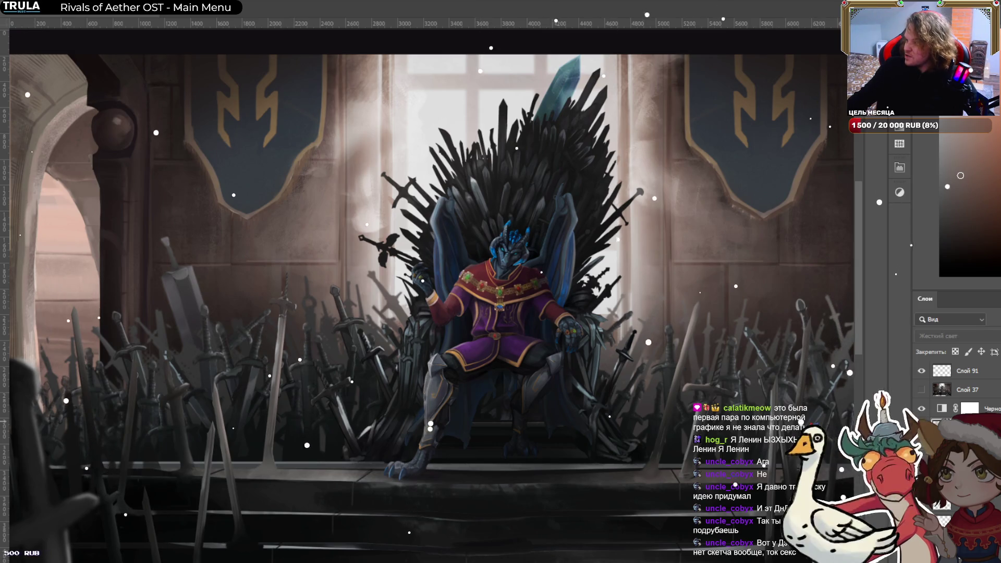
left_click_drag(95, 395, 340, 441)
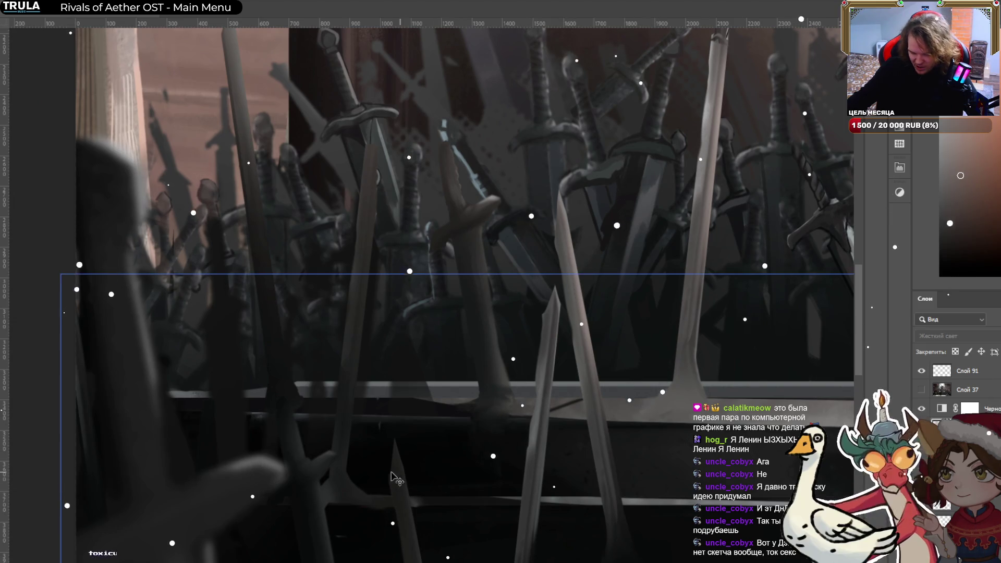
Select the Группа 2 sword layer, sample a reddish floor tone and shrink the brush to a tiny tip.
left_click(339, 487, "ctrl")
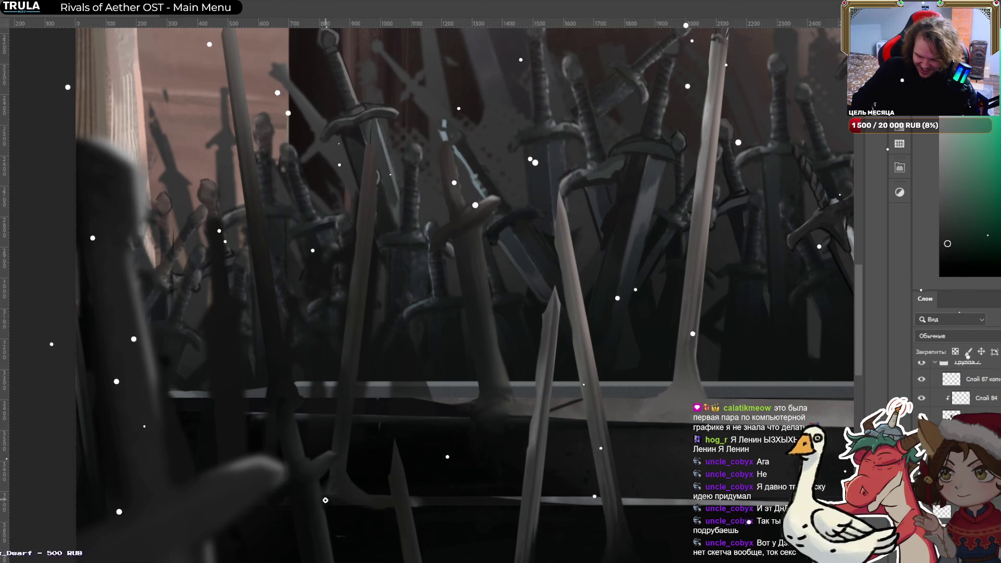
mouse_move(333, 500)
left_mouse_down()
mouse_move(344, 490)
mouse_move(337, 480)
left_mouse_up()
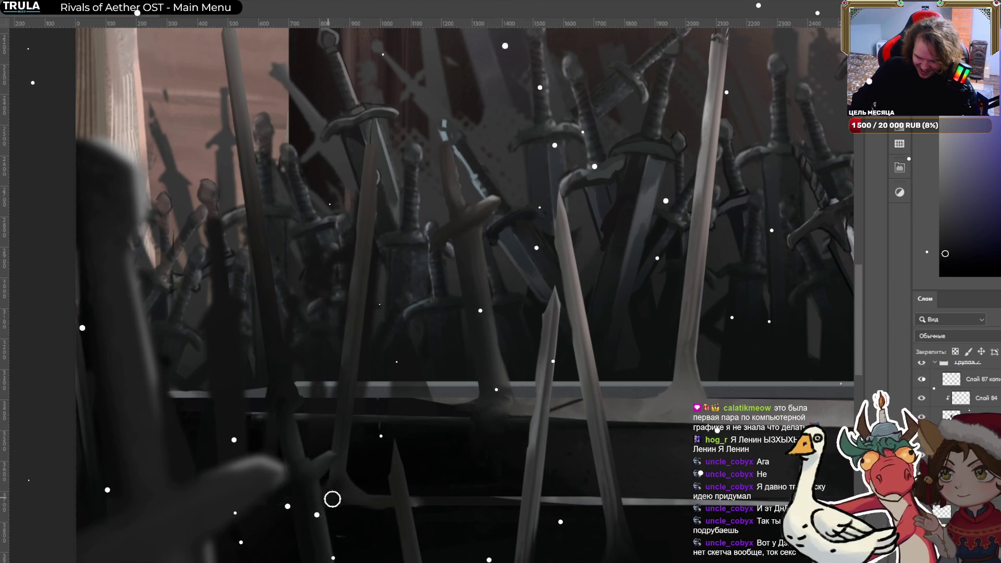
left_click_drag(356, 475, 366, 501)
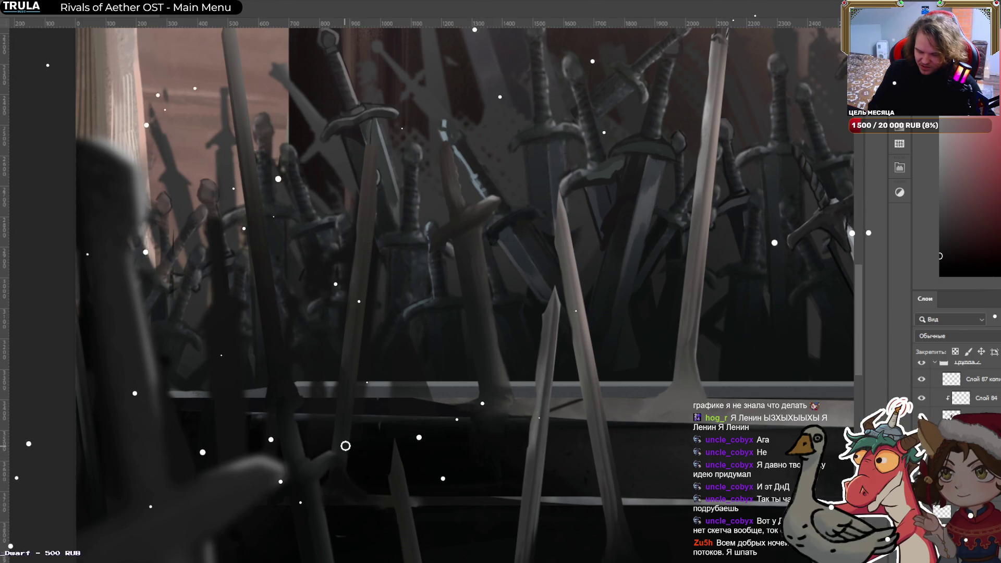
key("bracketleft")
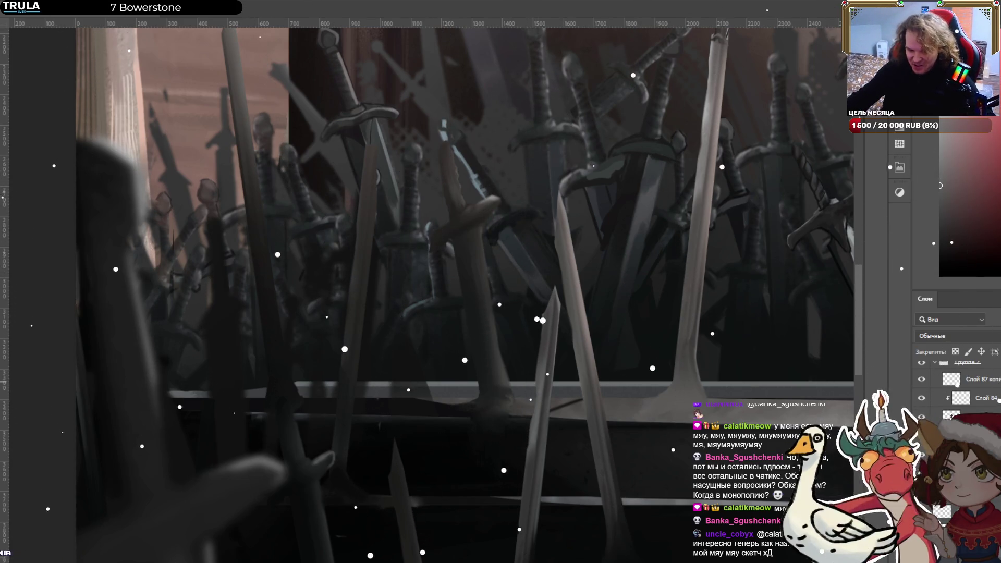
scroll(417, 359, "down", 5)
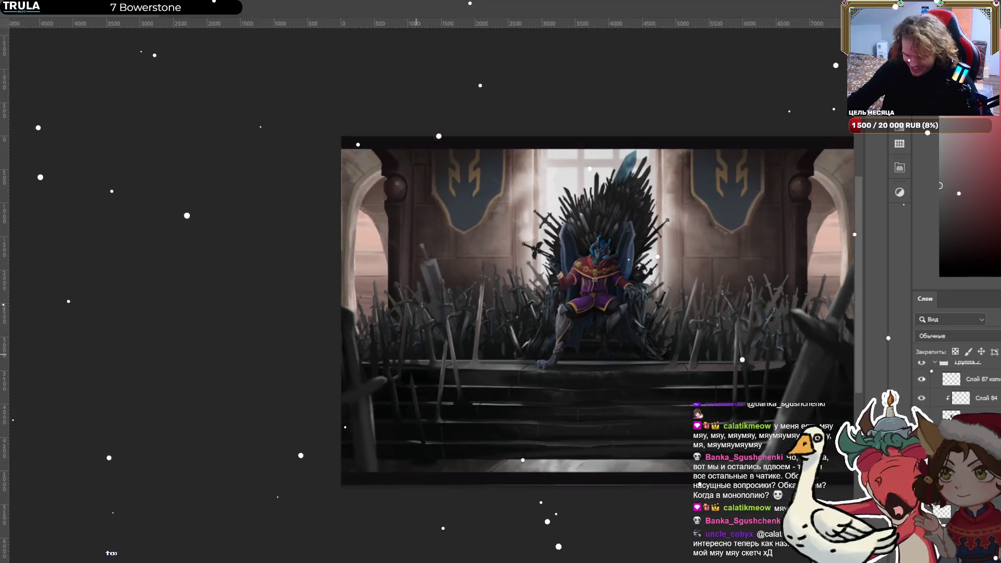
scroll(734, 347, "up", 5)
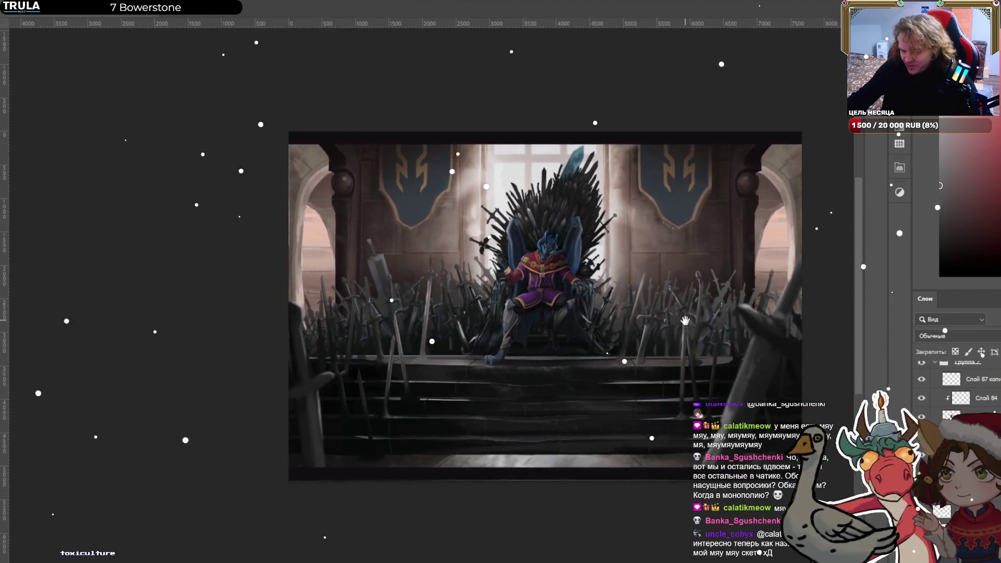
scroll(597, 367, "down", 3)
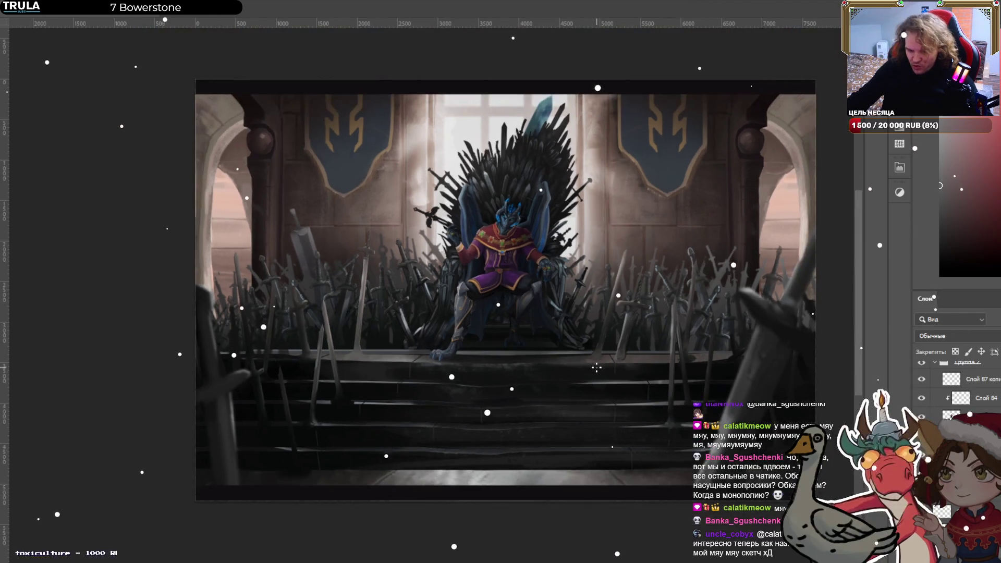
scroll(584, 327, "up", 3)
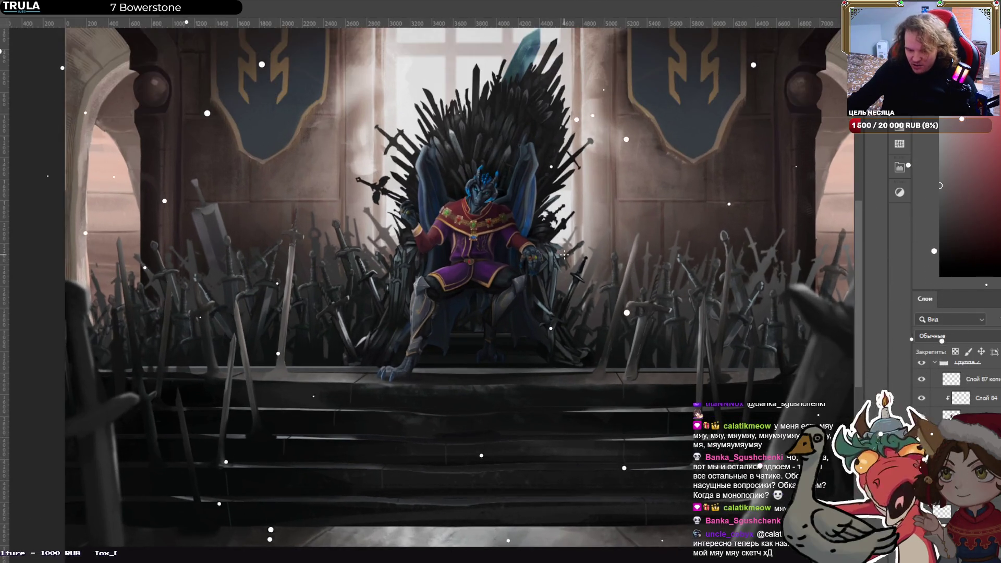
scroll(476, 235, "up", 4)
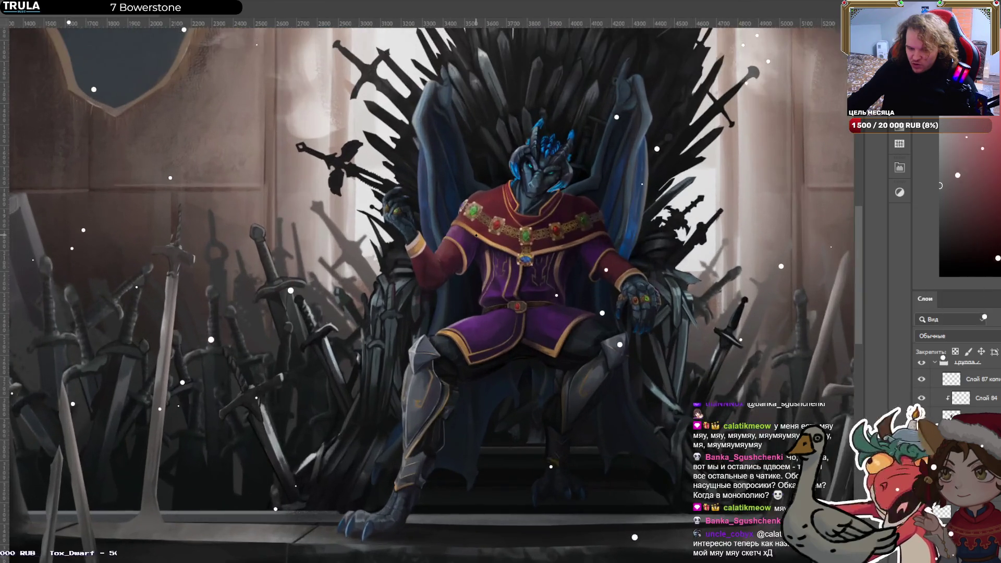
scroll(476, 235, "down", 1)
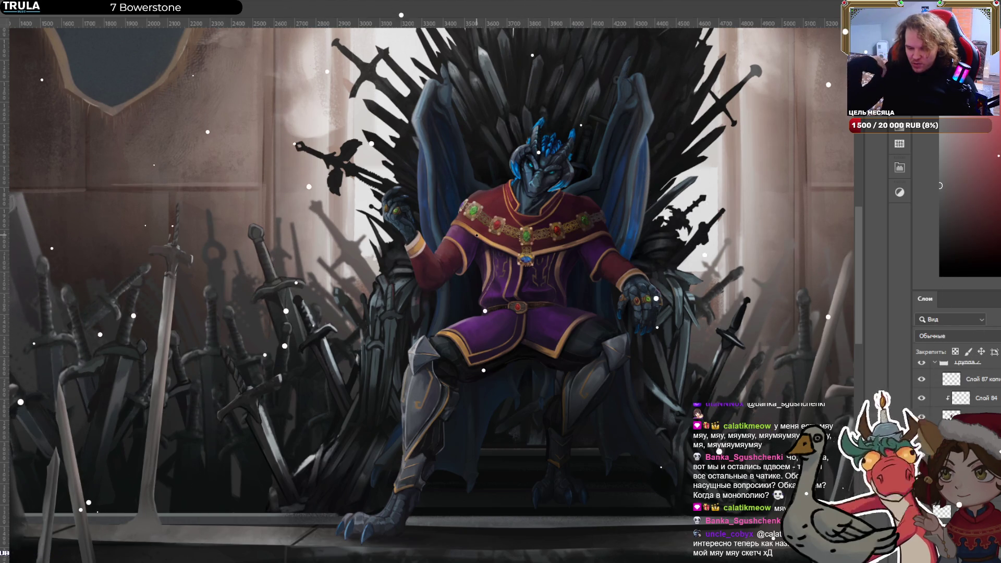
scroll(476, 235, "down", 4)
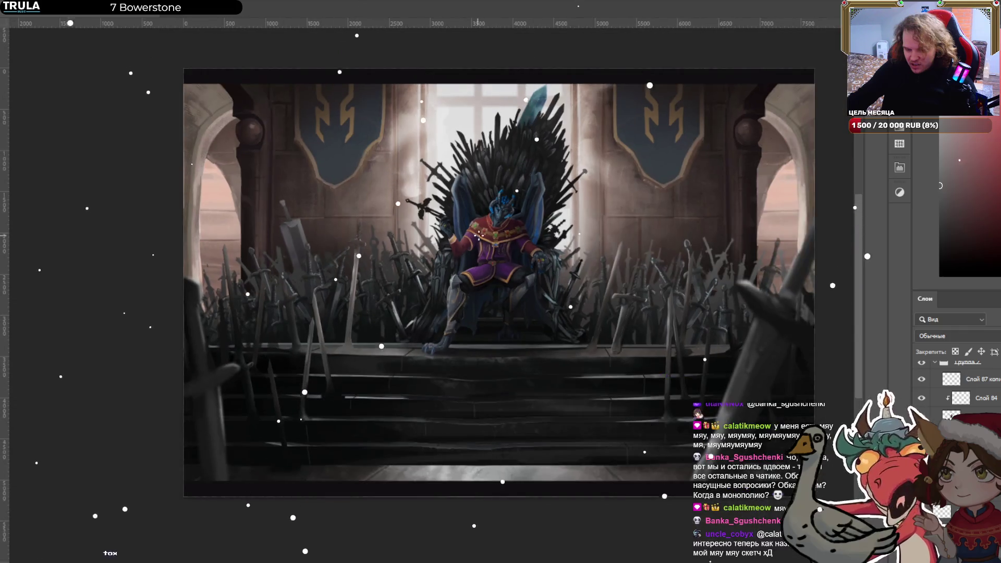
scroll(477, 235, "down", 1)
scroll(460, 278, "up", 3)
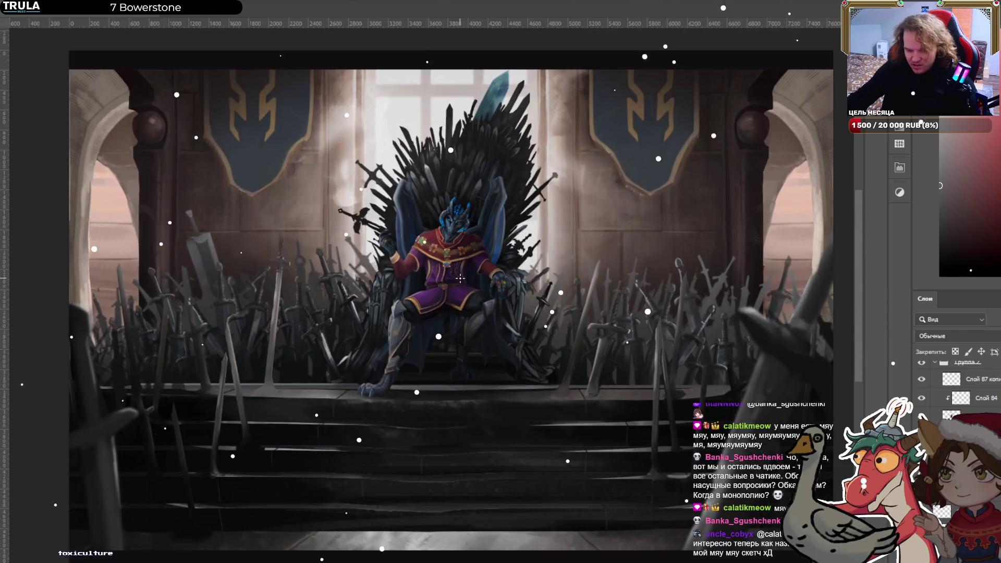
scroll(460, 278, "up", 5)
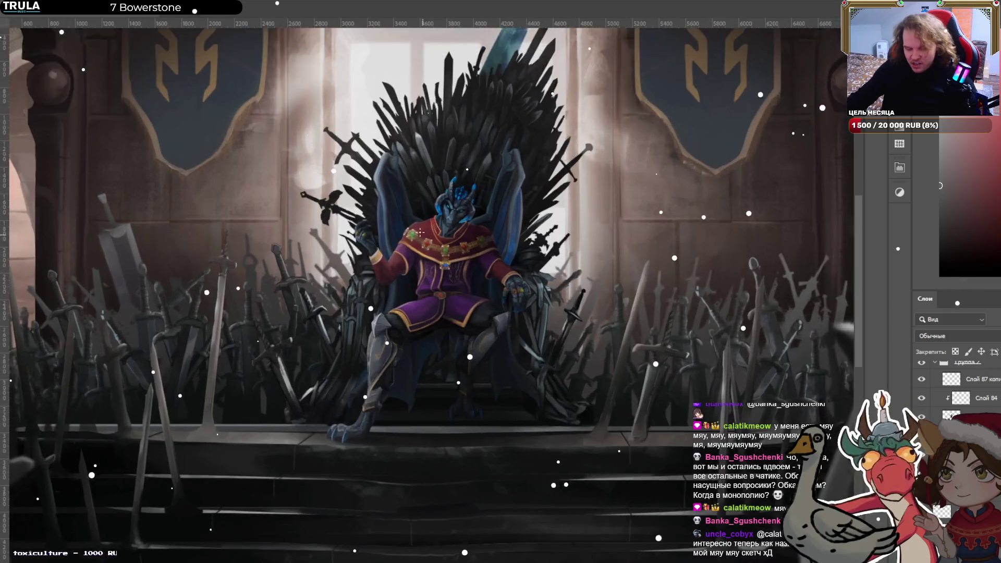
scroll(377, 250, "up", 1)
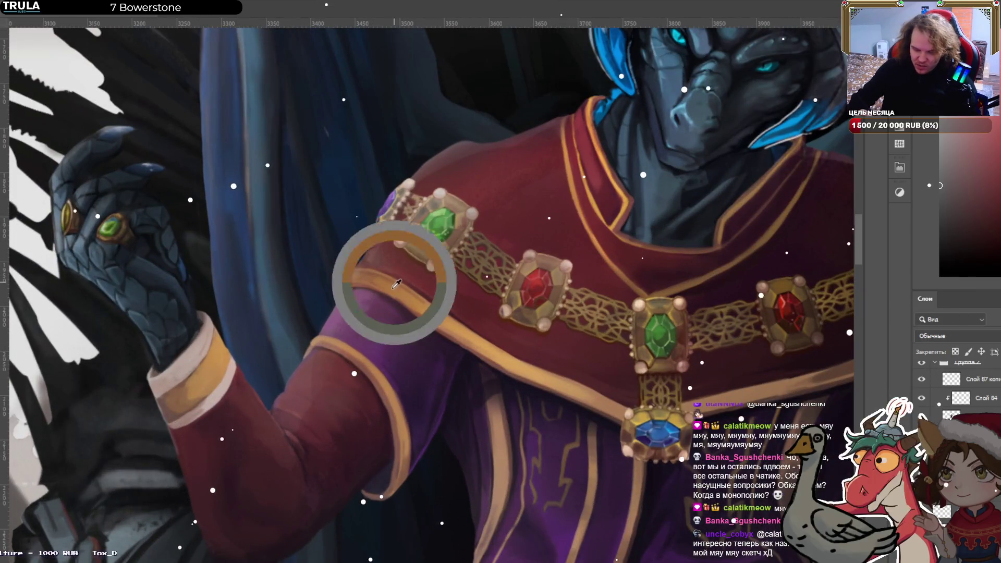
left_click_drag(625, 23, 625, 179)
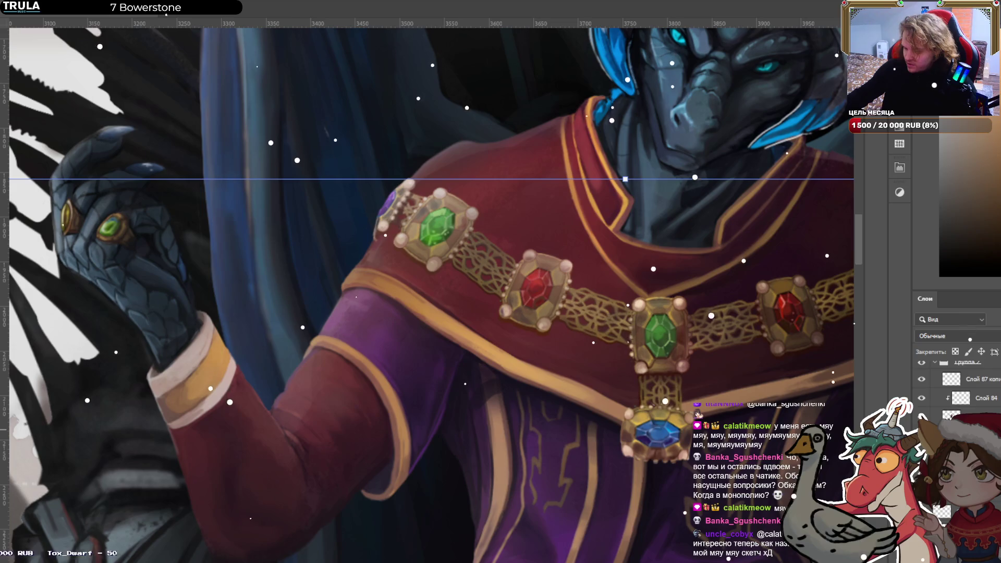
key("ctrl+z")
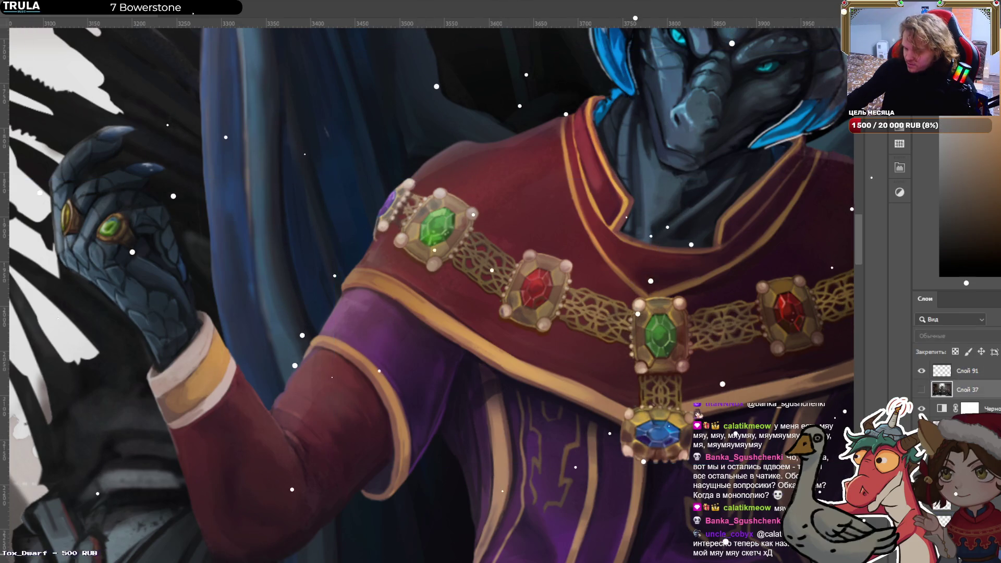
key("ctrl+z")
key("ctrl+shift+z")
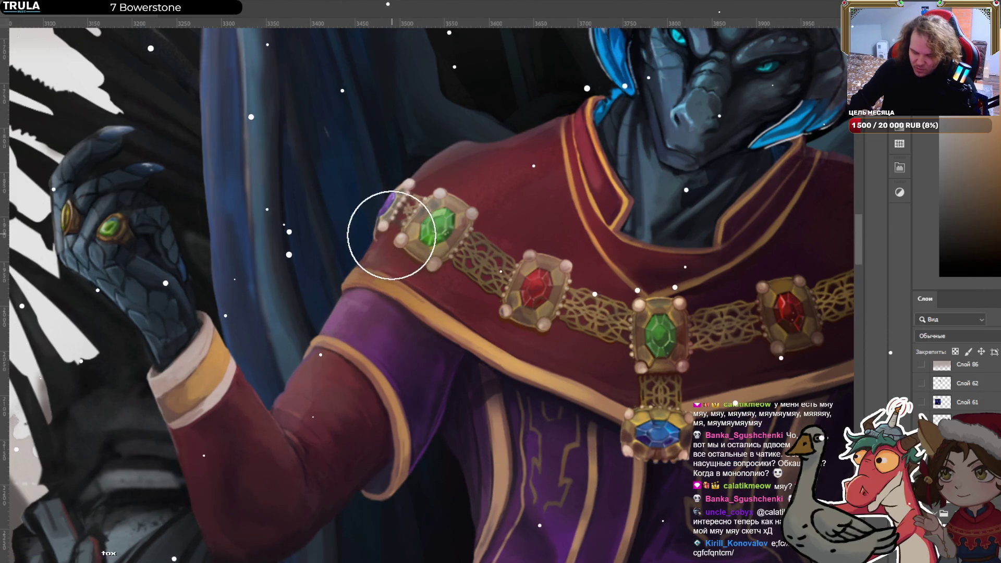
With a smaller brush, paint fine orange strokes along the red cape's trim and right shoulder.
key("bracketleft")
key("bracketleft")
key("bracketleft")
mouse_move(389, 261)
left_mouse_down()
mouse_move(389, 275)
mouse_move(428, 276)
mouse_move(495, 341)
left_mouse_up()
mouse_move(771, 374)
left_mouse_down()
mouse_move(826, 374)
mouse_move(537, 380)
left_mouse_up()
left_click_drag(691, 312, 719, 333)
key("ctrl+0")
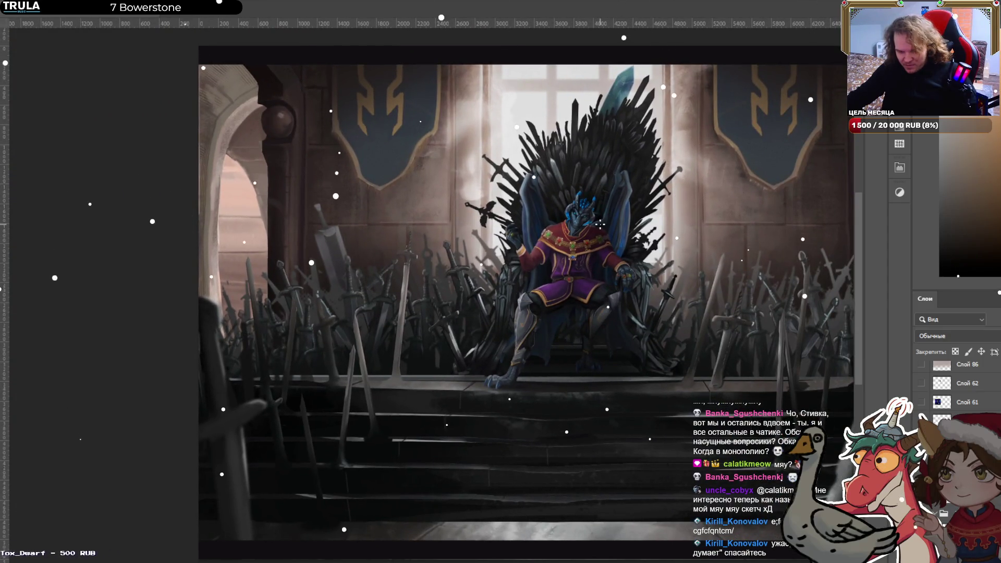
scroll(600, 224, "up", 5)
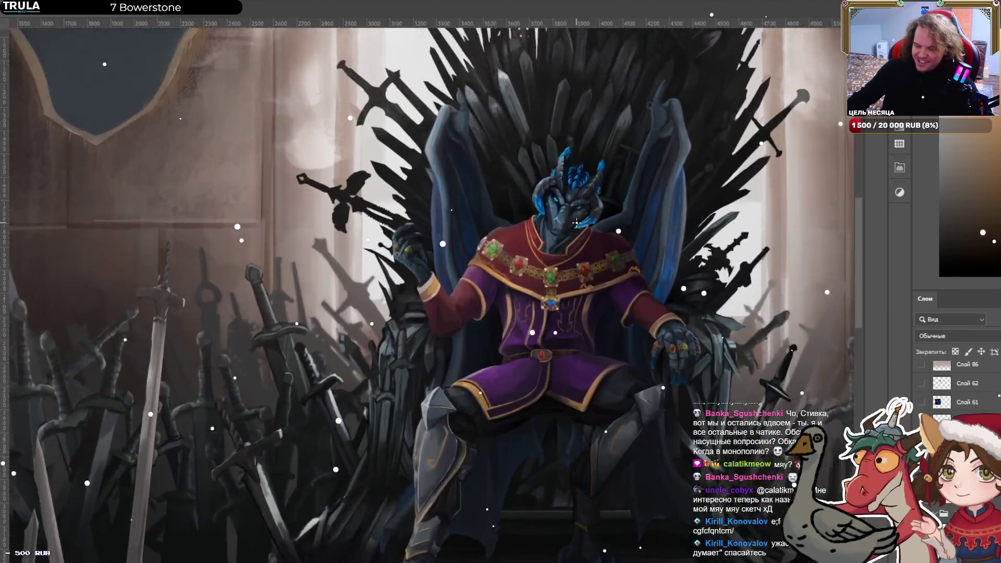
scroll(576, 223, "up", 3)
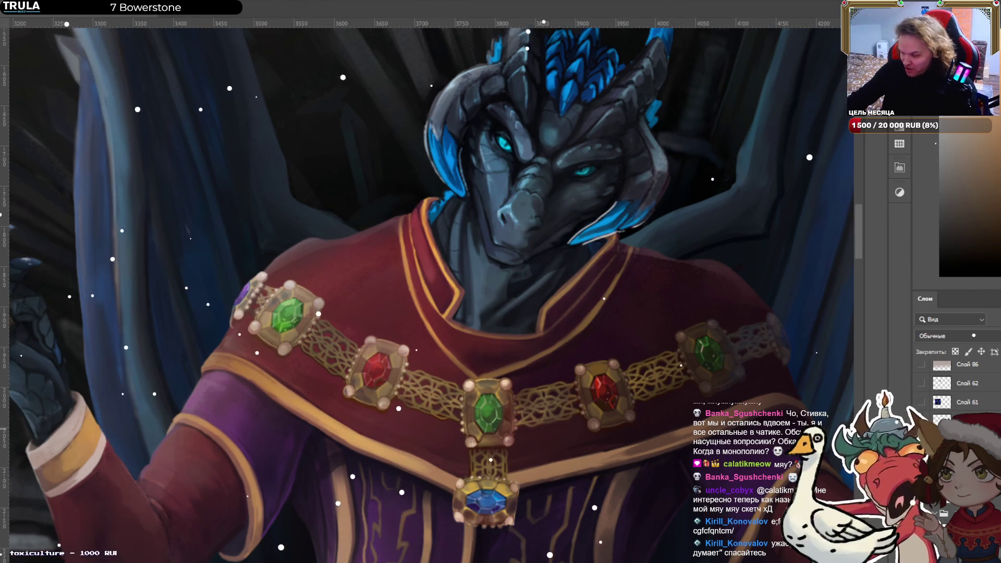
scroll(937, 386, "up", 3)
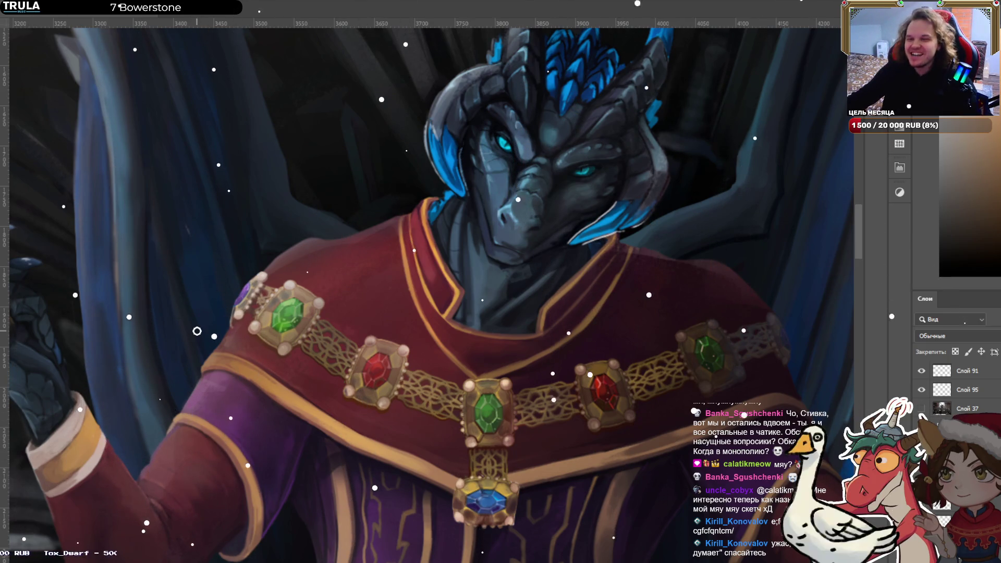
scroll(197, 331, "up", 3)
scroll(245, 331, "down", 1)
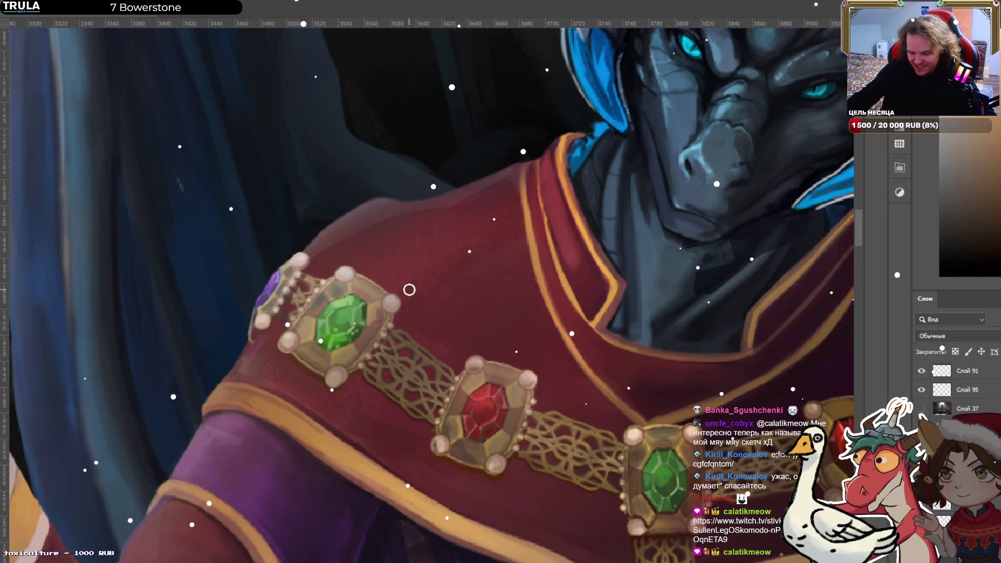
Fit the canvas on screen and free-transform the dragon king's throne layer.
key("ctrl+0")
key("ctrl+t")
key("alt+bracketleft")
key("alt+bracketleft")
key("alt+bracketleft")
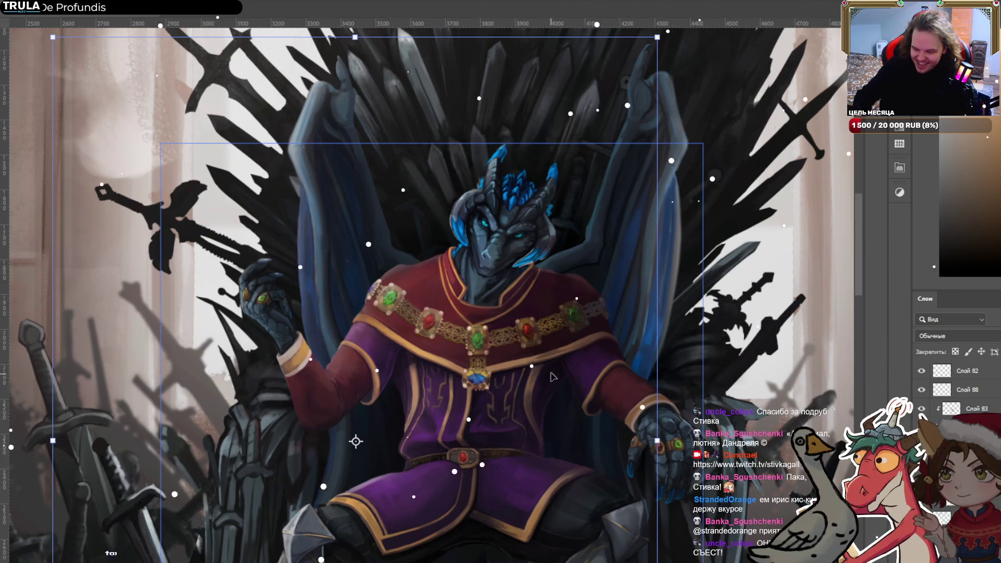
Switch the painting colour to purple, then zoom out over the whole painting and back in.
key("x")
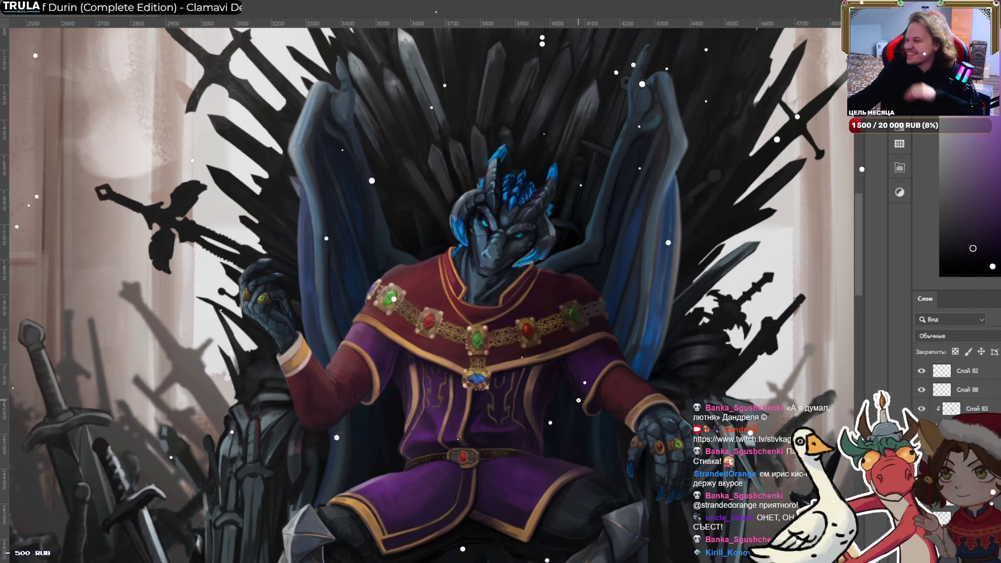
scroll(368, 382, "down", 6)
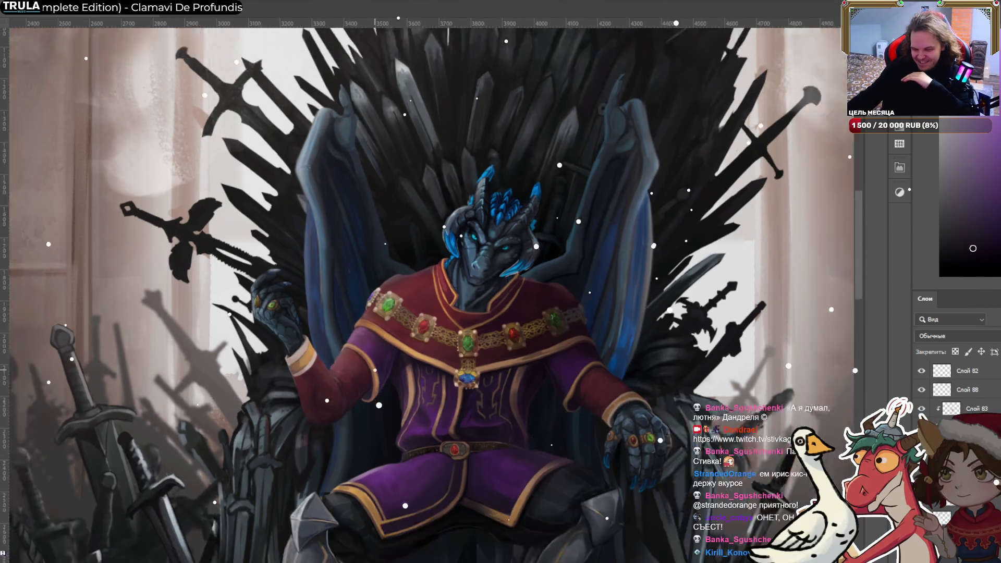
scroll(367, 382, "up", 3)
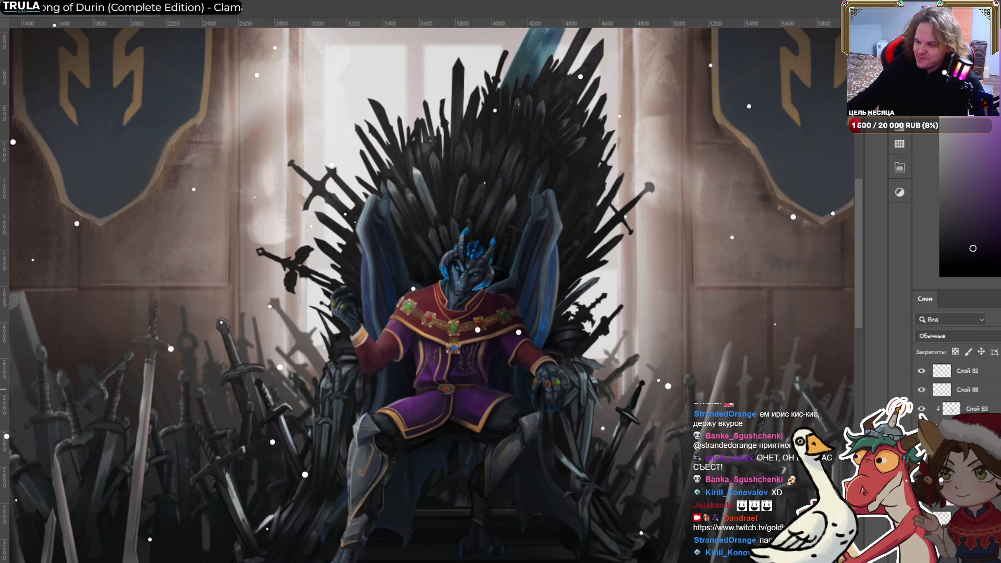
Zoom out, pan across the throne room, and zoom in on the dragon's jewelled chest chain.
key("ctrl+minus")
key("ctrl+minus")
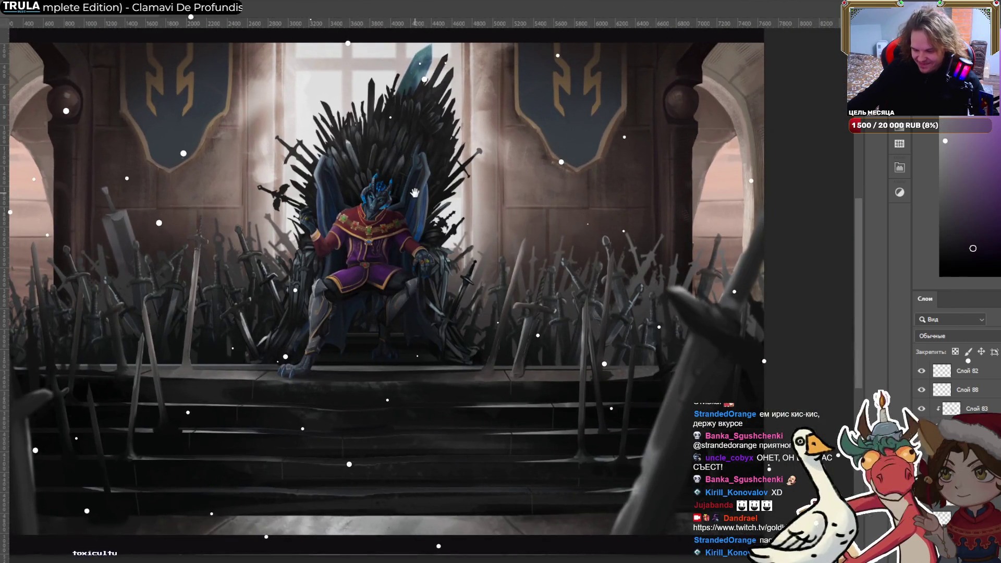
mouse_move(415, 193)
left_mouse_down()
mouse_move(501, 213)
mouse_move(550, 200)
left_mouse_up()
key("ctrl+plus")
key("ctrl+plus")
key("ctrl+plus")
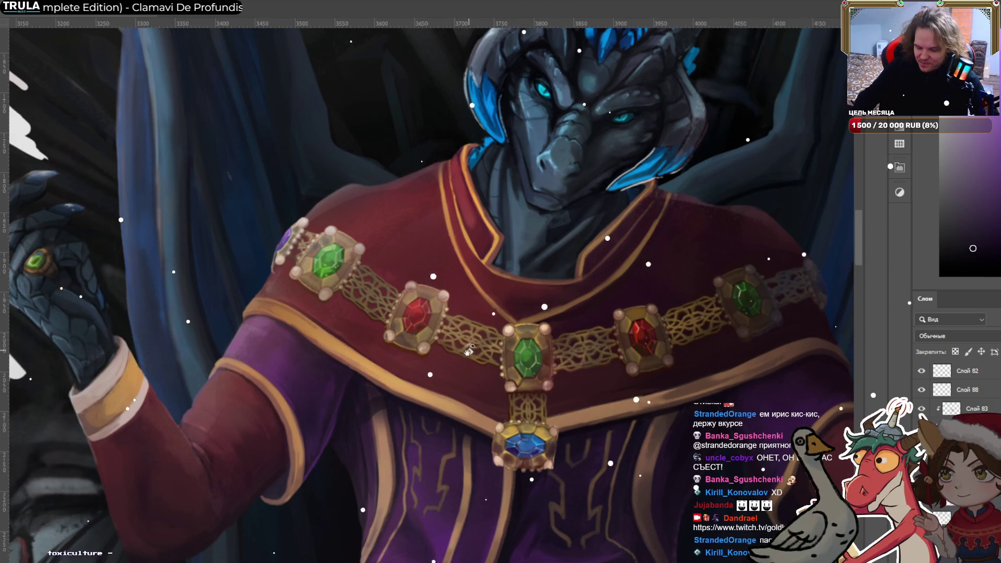
Flip the view to check the painting and adjust the current layer with Free Transform.
key("h")
key("ctrl+t")
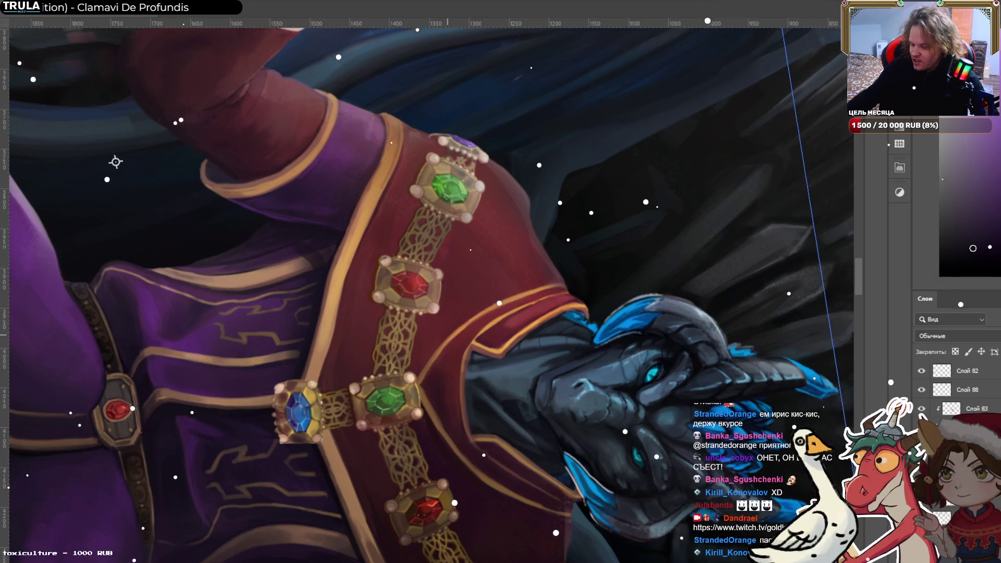
key("Escape")
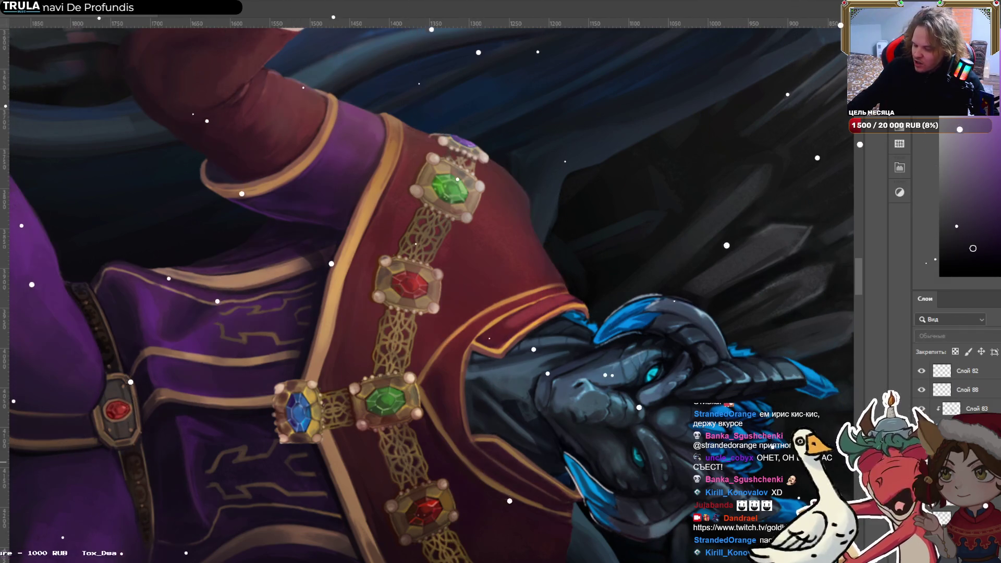
key("ctrl+t")
left_click_drag(116, 161, 15, 354)
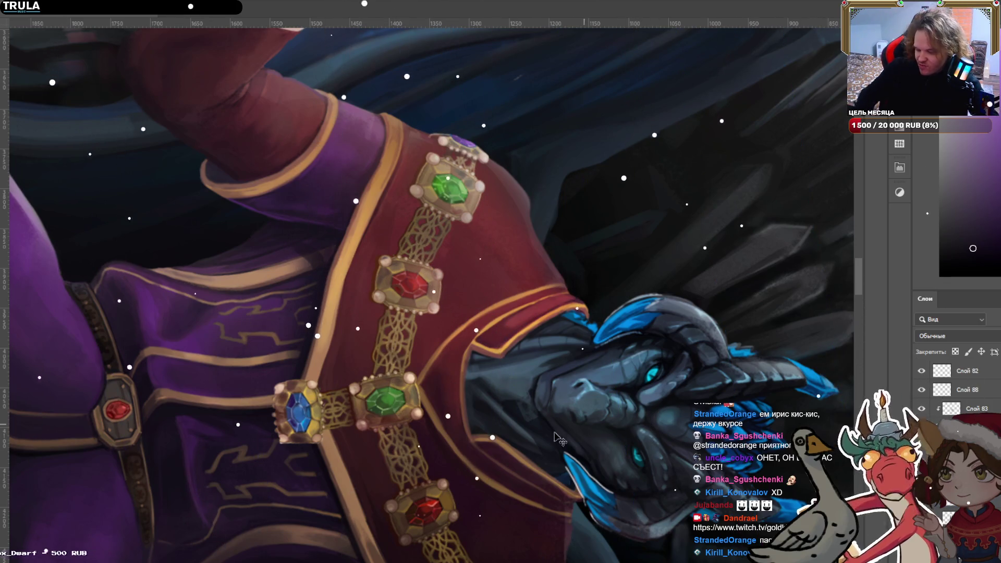
Select layer Слой 82, shrink the brush to a tiny size, and rotate the canvas back upright.
left_click(396, 190)
key("b")
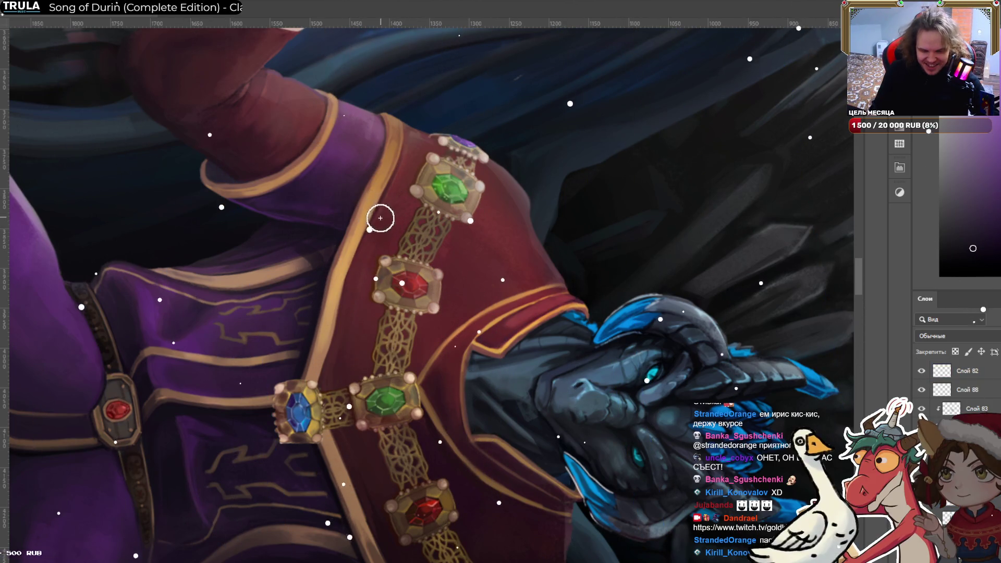
key("bracketleft")
key("bracketleft")
key("bracketleft")
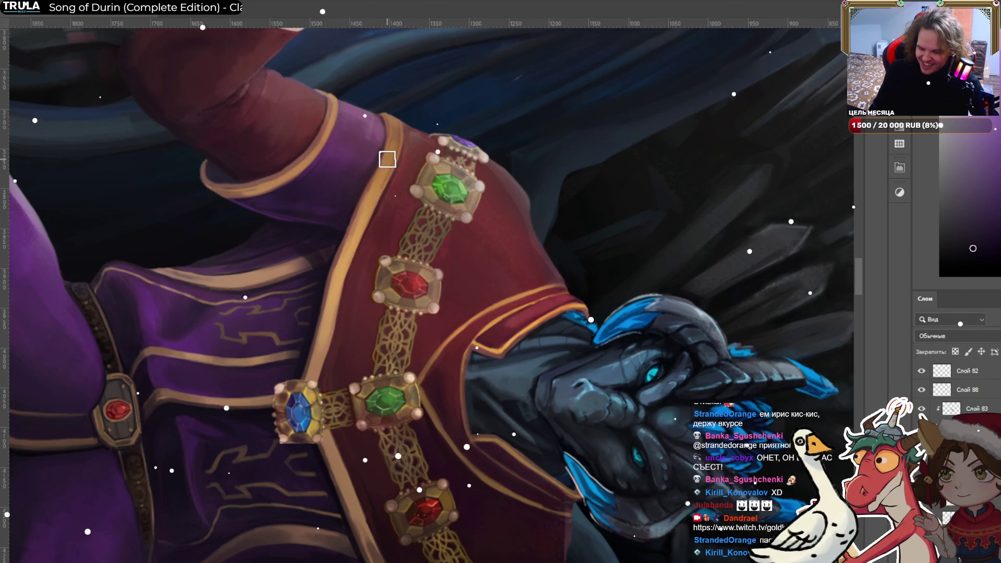
key("bracketleft")
key("bracketleft")
key("bracketleft")
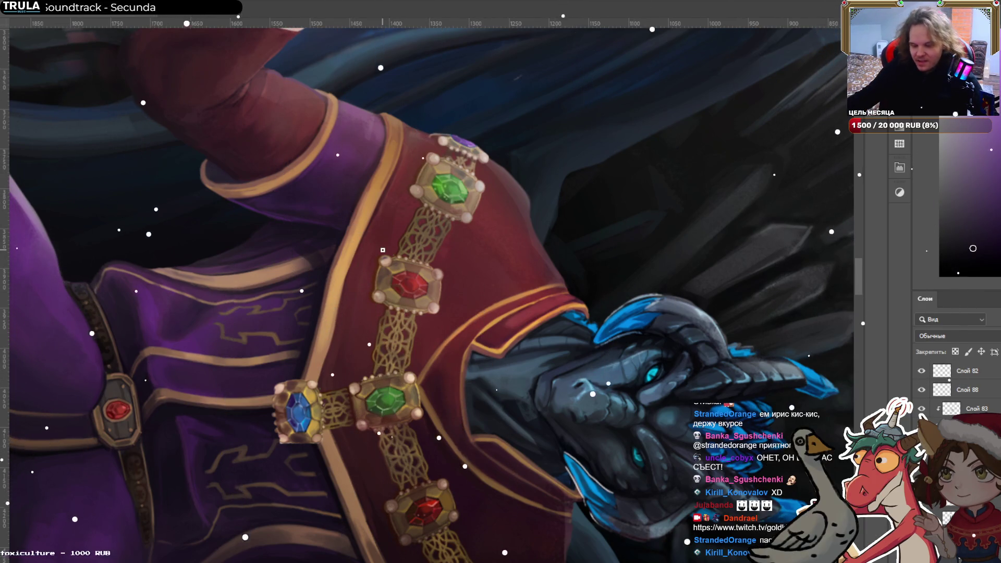
scroll(351, 295, "down", 3)
mouse_move(508, 156)
left_mouse_down()
mouse_move(506, 148)
mouse_move(364, 172)
mouse_move(290, 227)
mouse_move(296, 221)
left_mouse_up()
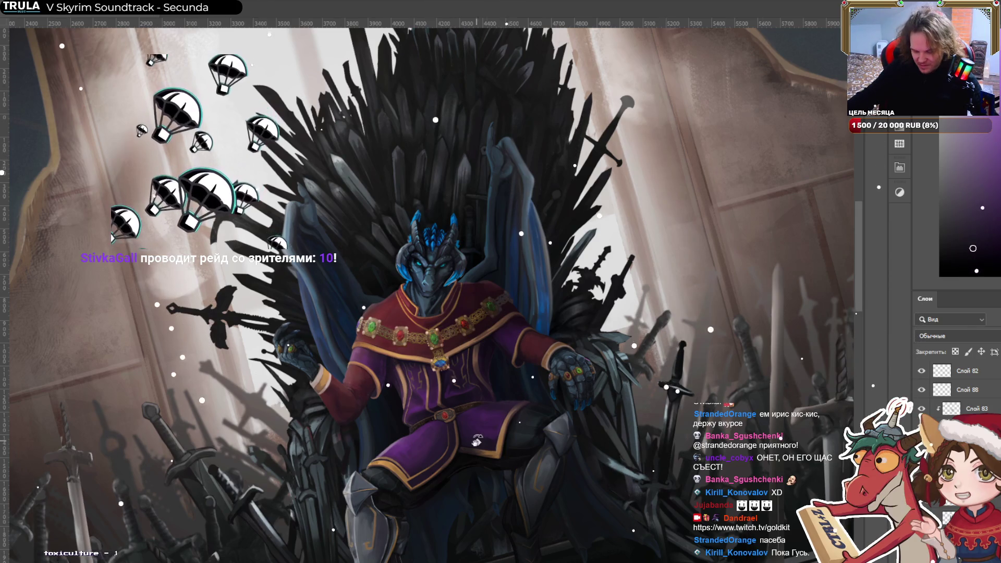
Zoom in on the legs and lasso the left and right knee and shin armour plates.
key("ctrl+minus")
key("ctrl+plus")
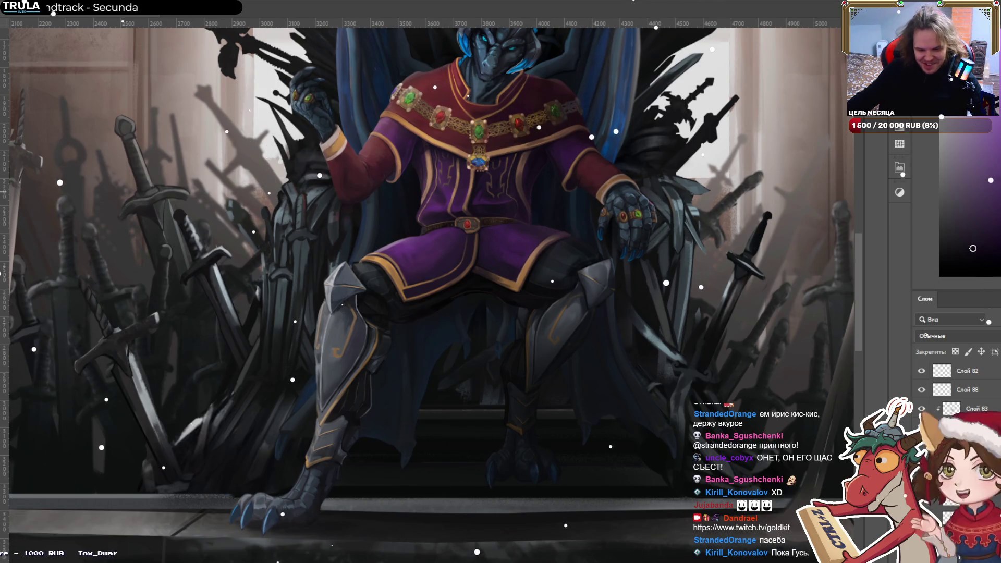
left_click(332, 353)
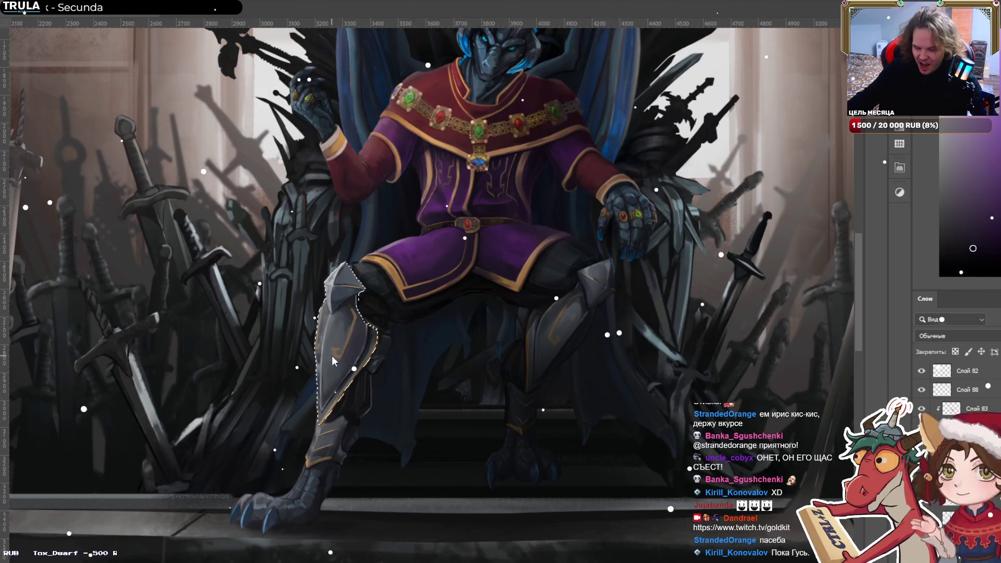
left_click(573, 292, "shift")
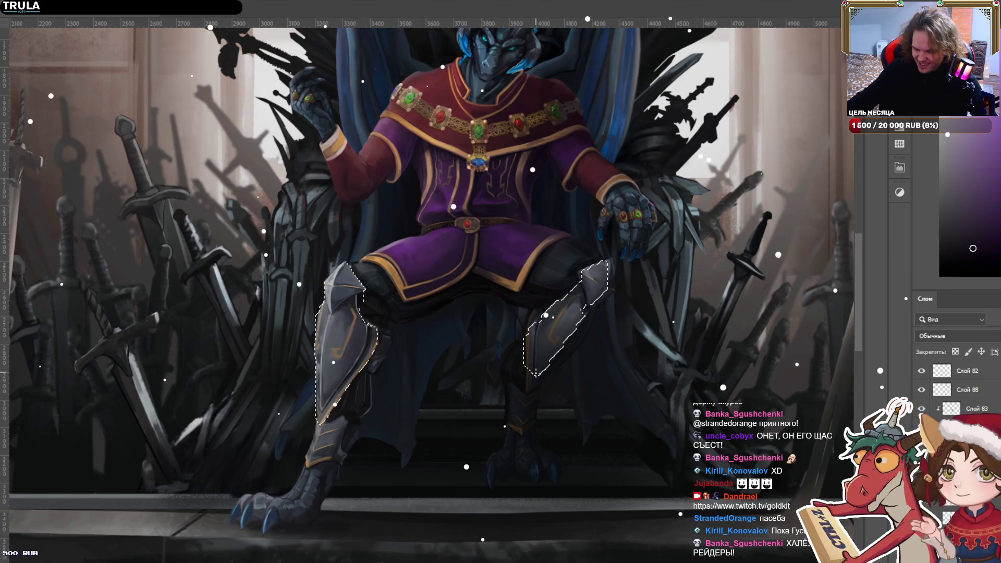
left_click(316, 458, "shift")
left_click(333, 449, "shift")
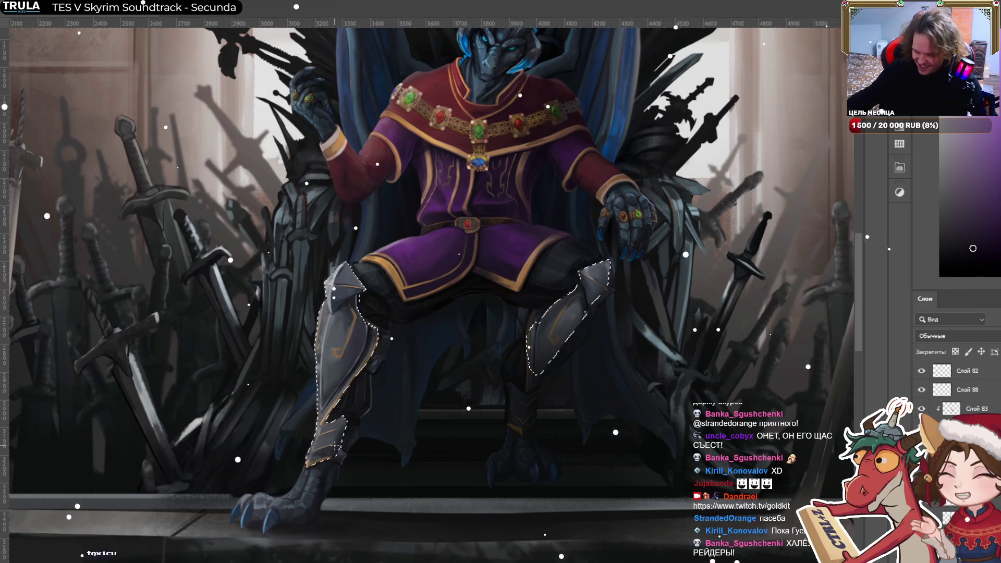
left_click(523, 411, "shift")
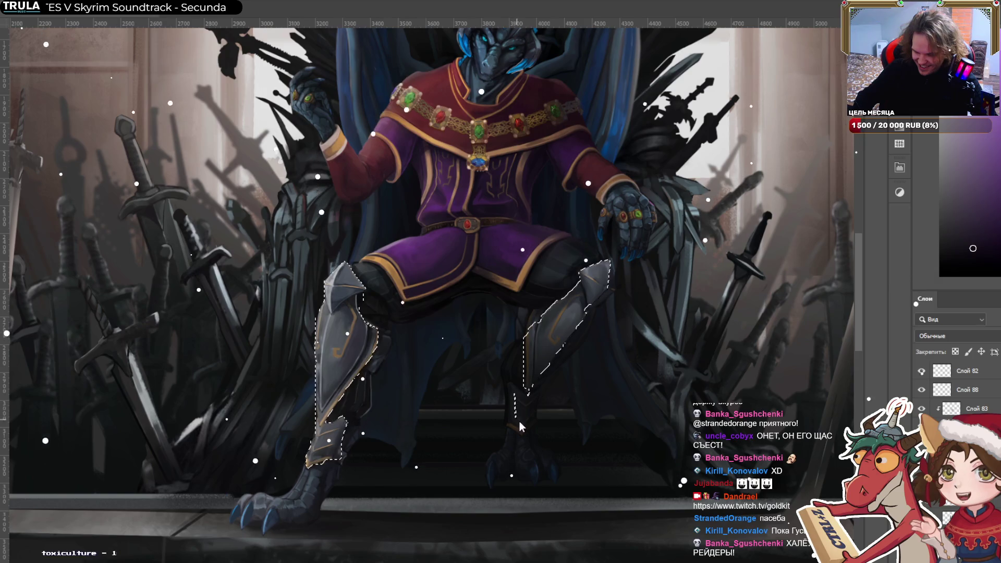
left_click(532, 393, "shift")
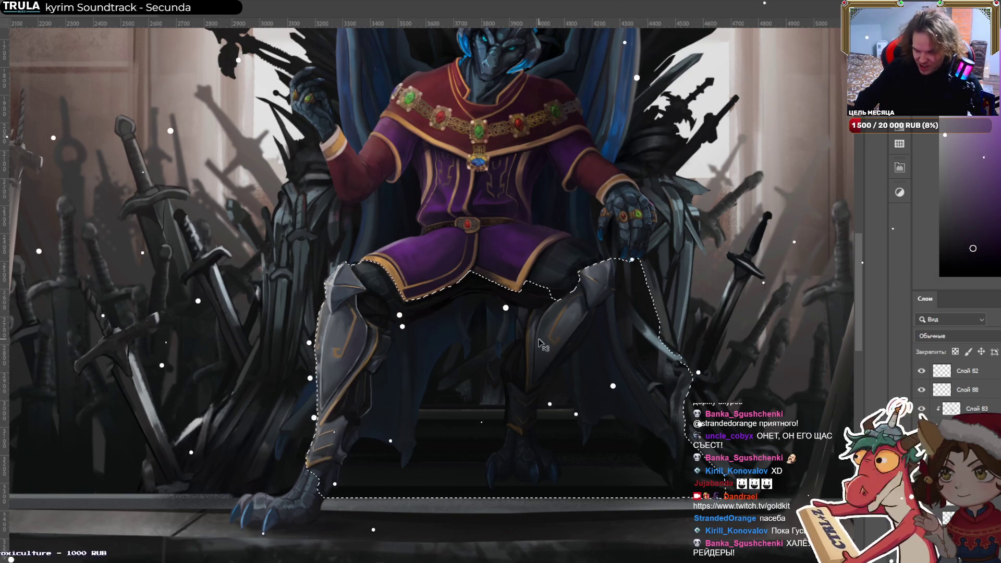
Fix the oversized outline, refine both greave selection edges, and sample a warm beige from the left wall.
key("ctrl+z")
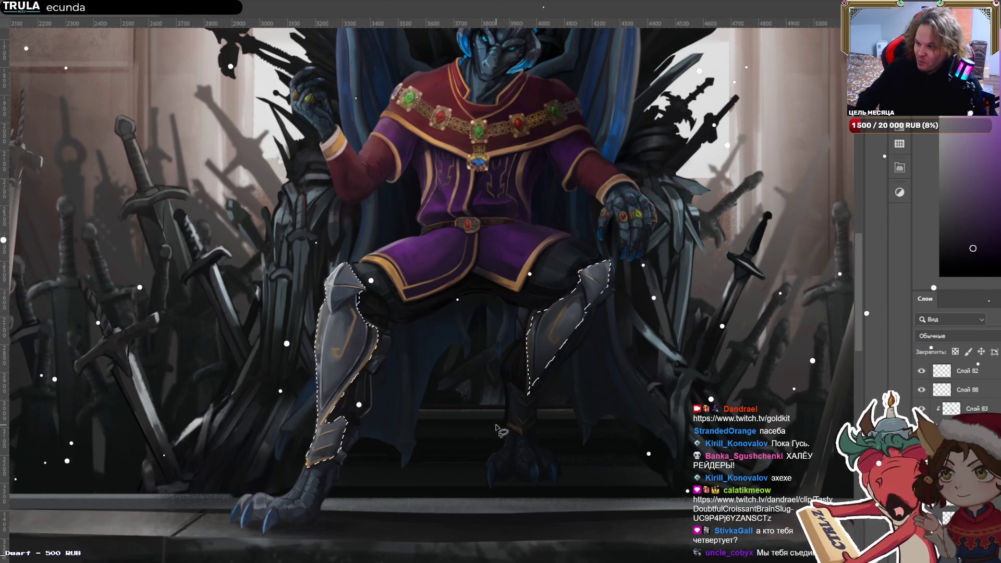
left_click(531, 394)
double_click(510, 423)
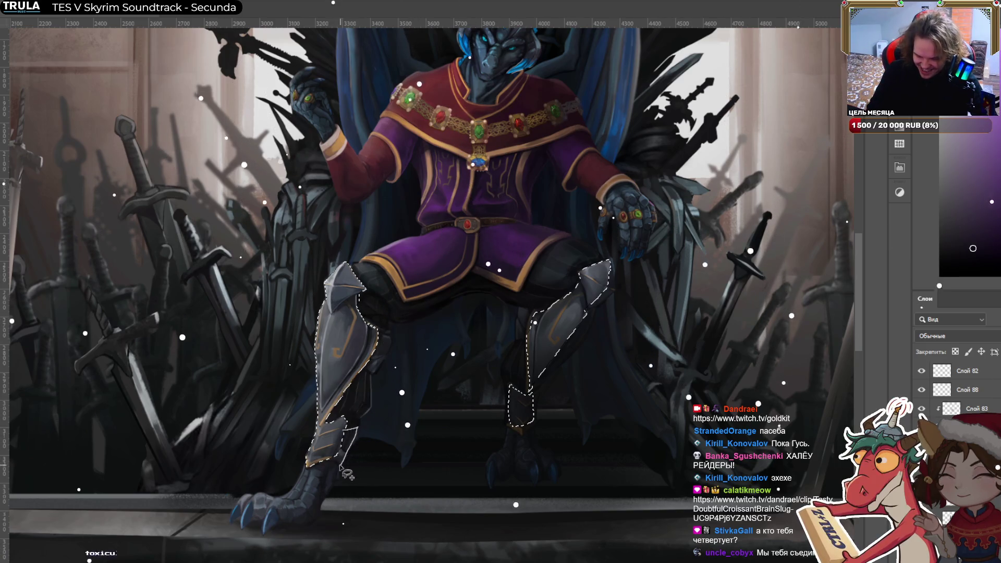
mouse_move(367, 367)
left_mouse_down()
mouse_move(386, 364)
mouse_move(399, 339)
mouse_move(373, 368)
left_mouse_up()
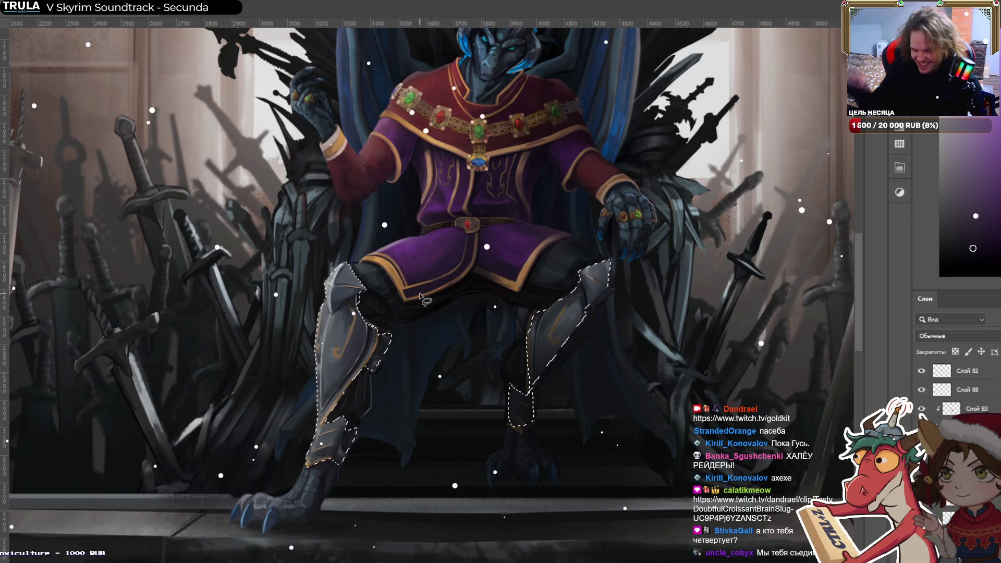
left_click_drag(595, 318, 547, 371)
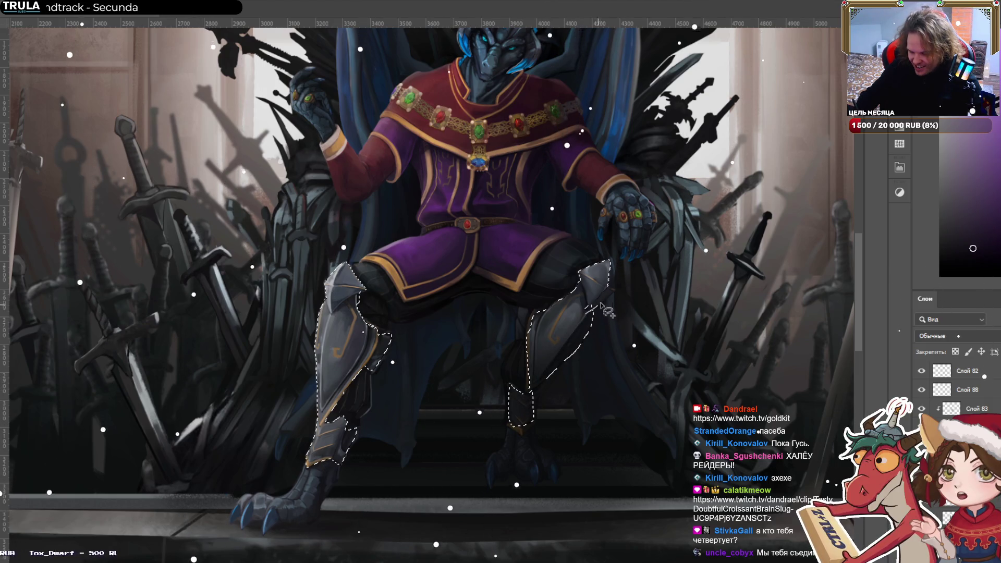
left_click_drag(609, 259, 598, 300)
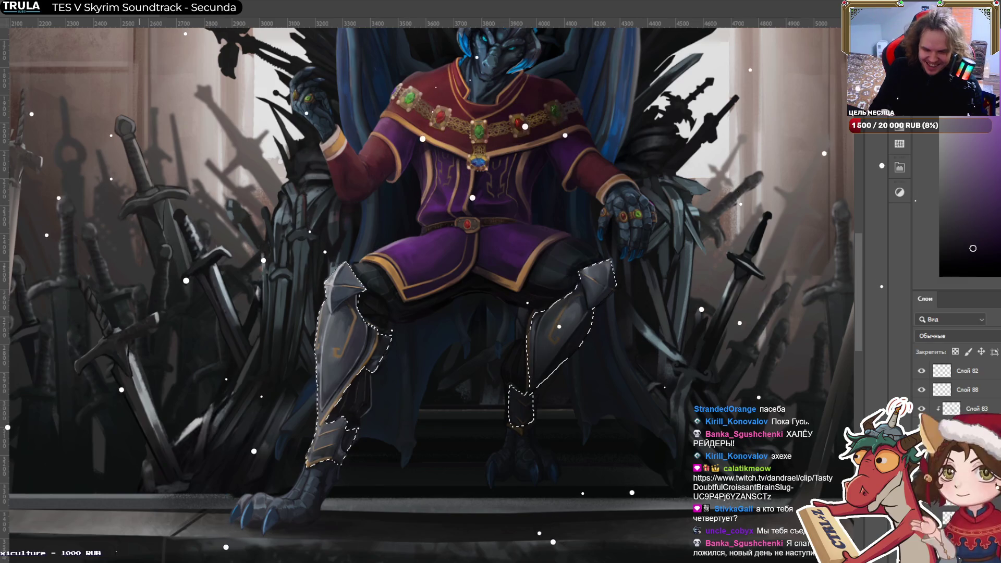
left_click(81, 87, "alt")
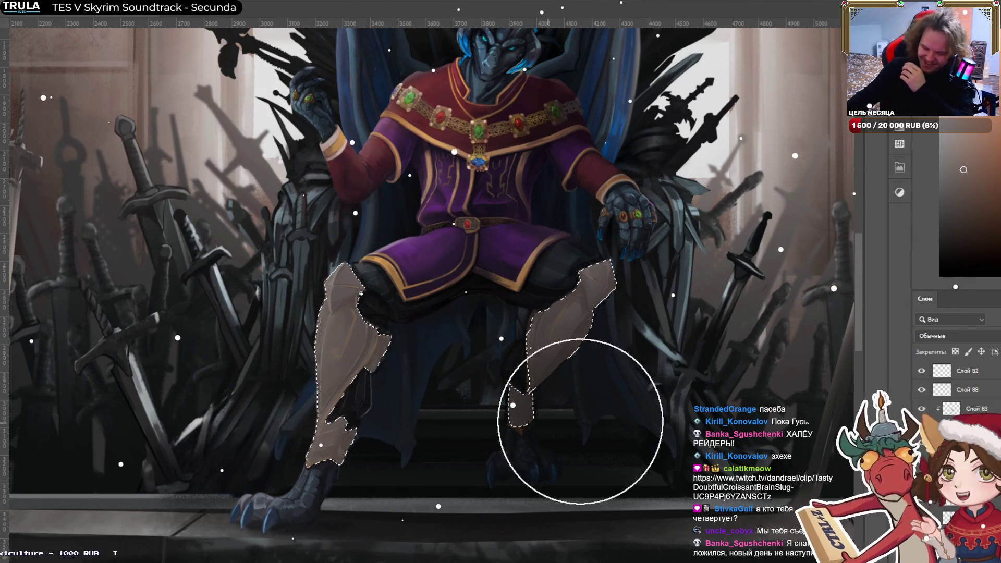
Cycle the beige layer's blend modes to Hard Light (Жесткий свет) and pan the view slightly.
scroll(943, 332, "down", 7)
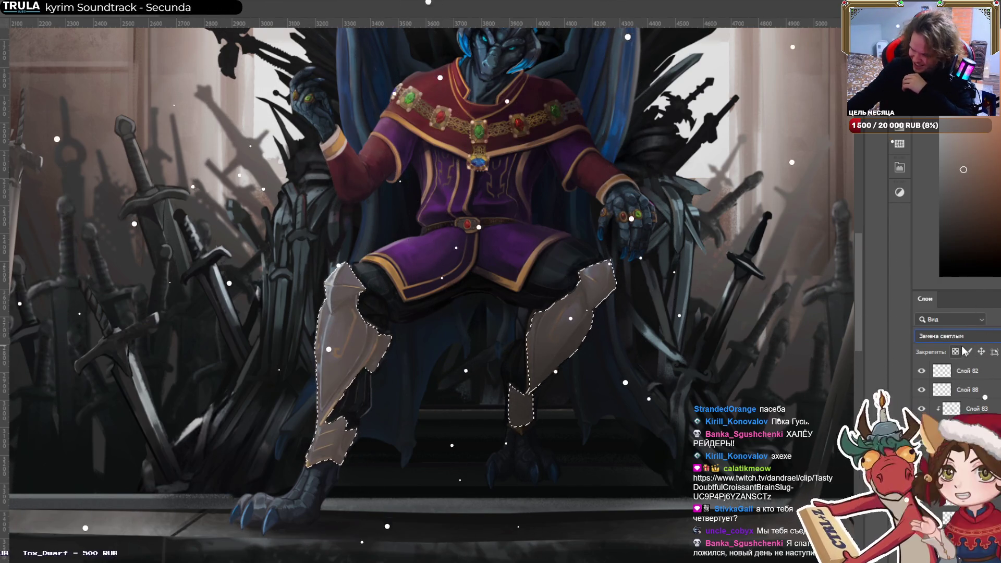
scroll(965, 333, "down", 2)
scroll(966, 336, "down", 4)
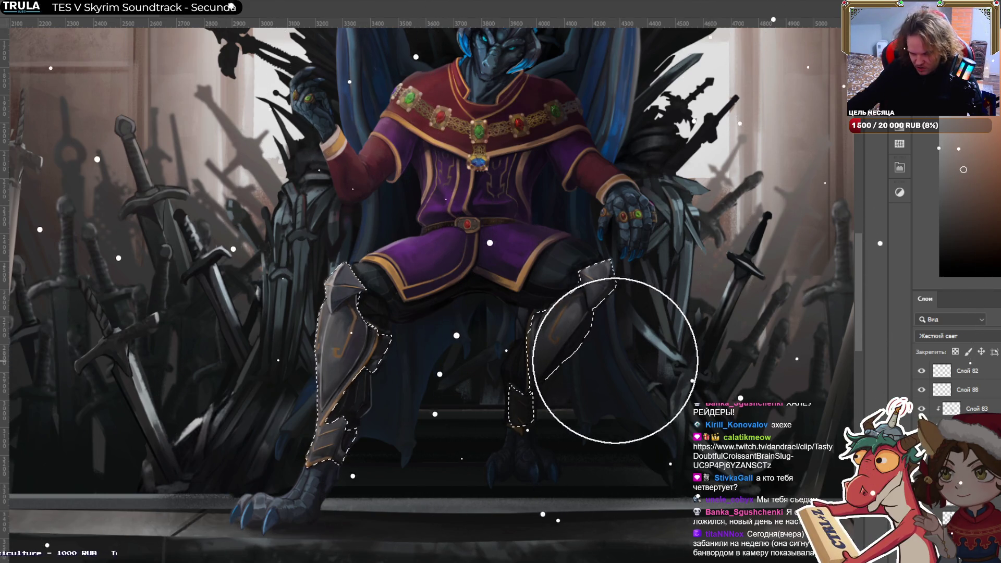
scroll(558, 375, "down", 3)
left_click_drag(667, 357, 608, 339)
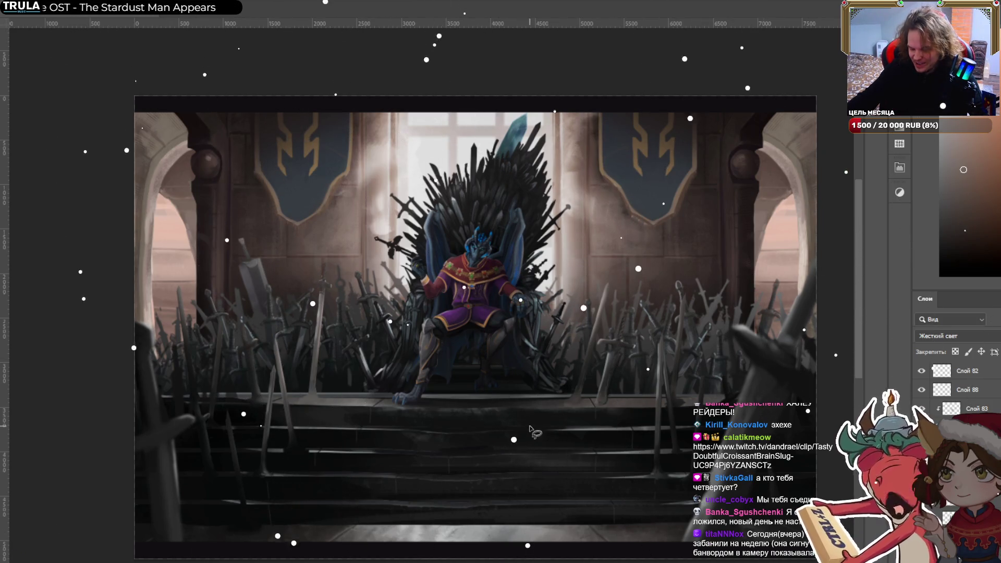
Zoom in on the sword bases right of the throne, resize the brush, and sample a nearby colour.
scroll(603, 403, "up", 5)
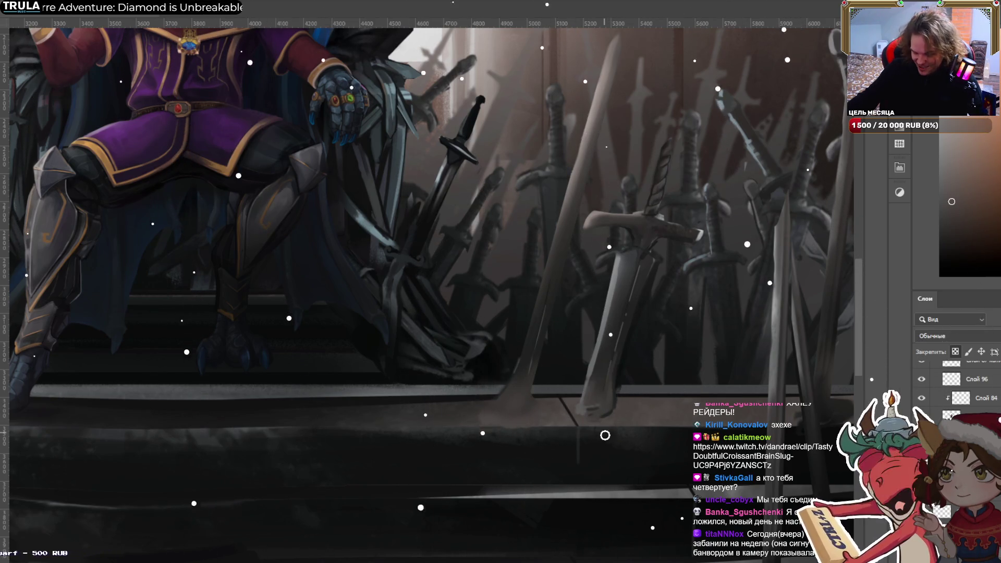
key("bracketright")
key("bracketright")
key("bracketright")
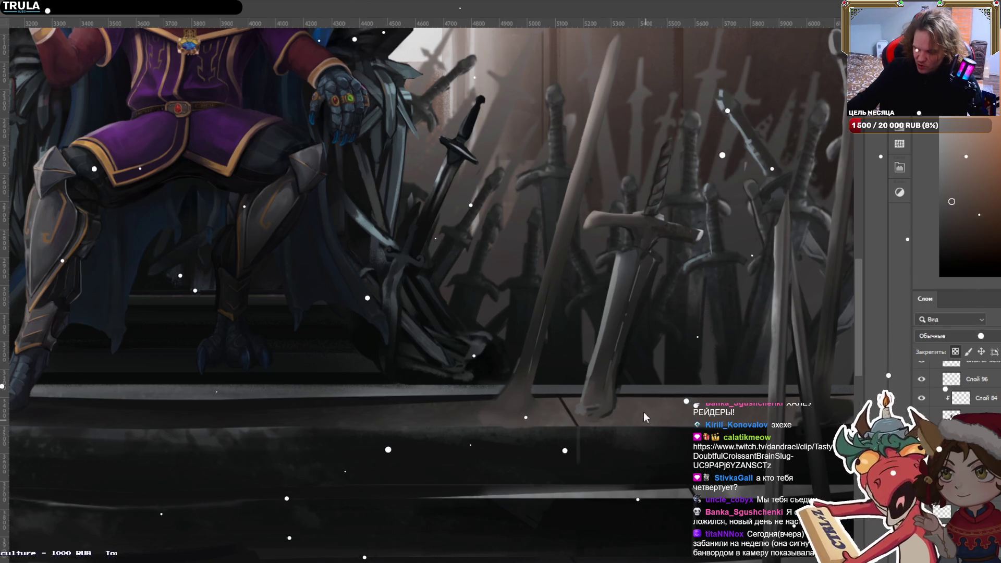
key("bracketright")
key("bracketright")
key("bracketright")
key("bracketleft")
key("bracketleft")
key("bracketleft")
key("bracketleft")
key("bracketleft")
key("bracketleft")
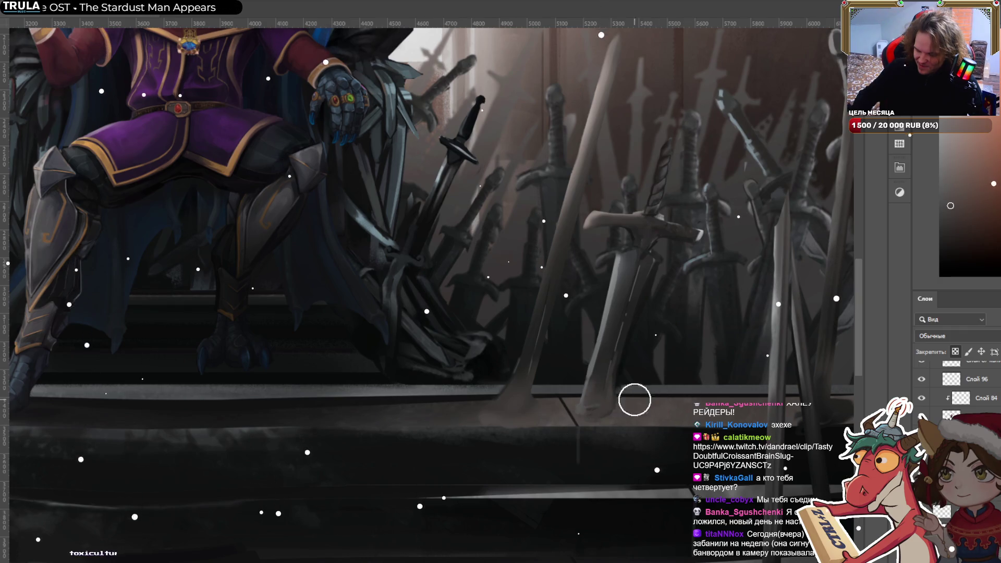
left_click(601, 401, "alt")
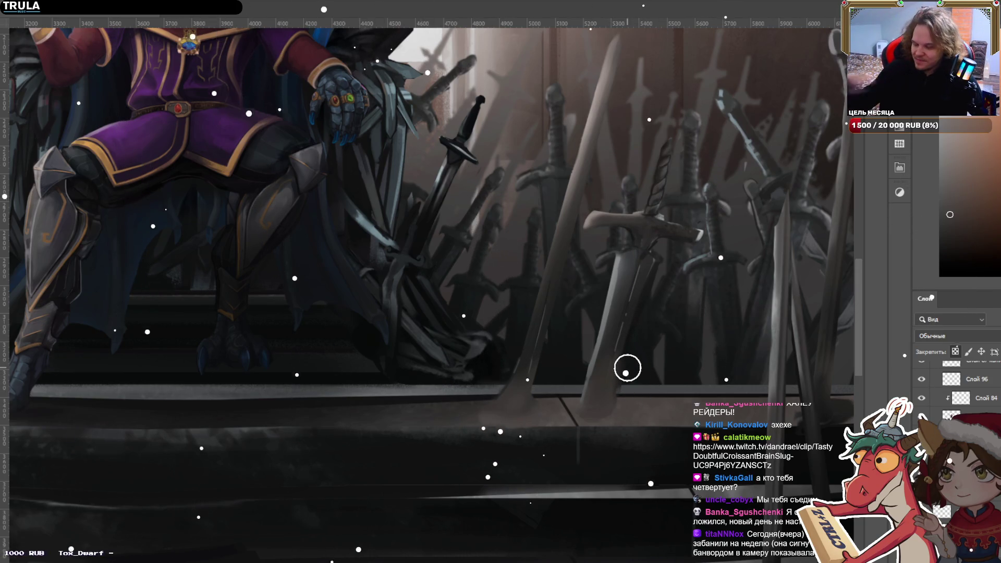
scroll(627, 363, "down", 3)
Try a soft light stroke on the left sword base, compare with undo, discard it, and shrink the brush.
scroll(625, 385, "up", 5)
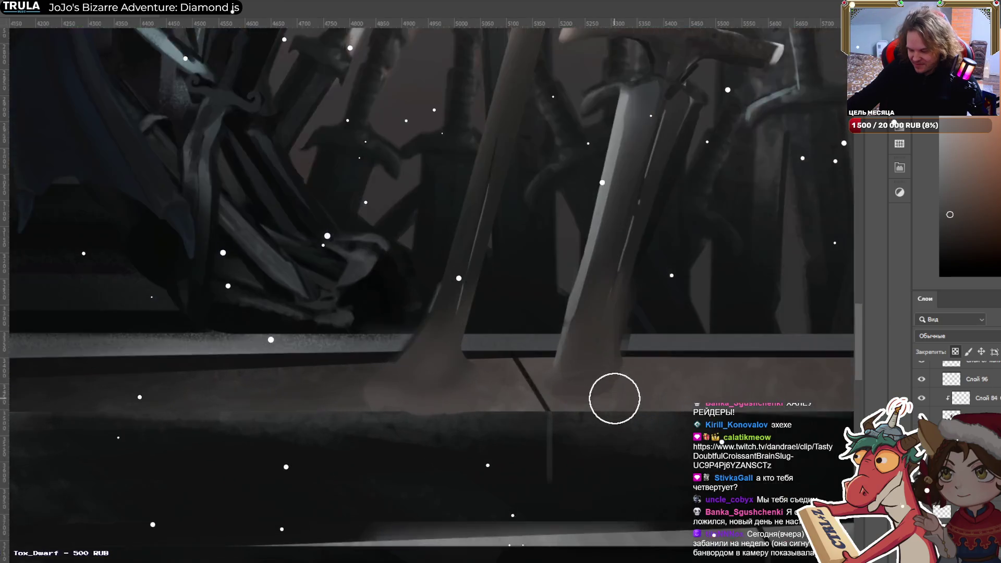
scroll(613, 398, "up", 2)
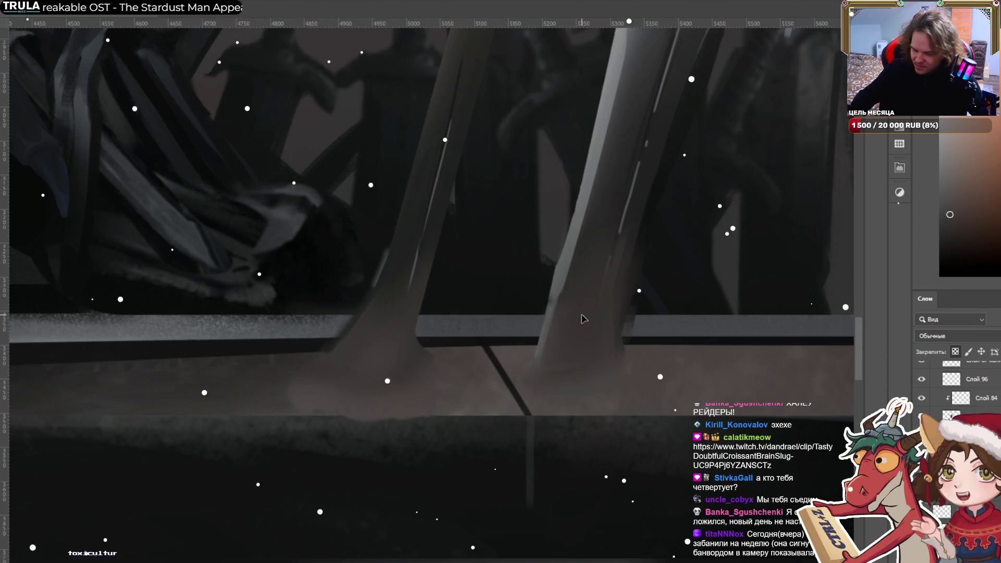
mouse_move(381, 363)
left_mouse_down()
mouse_move(384, 330)
mouse_move(348, 297)
mouse_move(306, 353)
left_mouse_up()
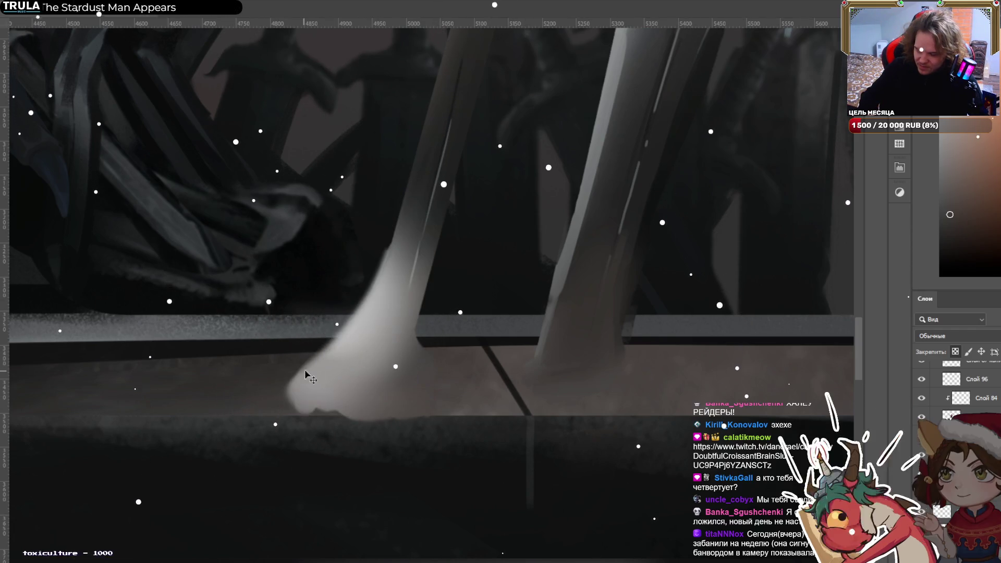
key("ctrl+z")
key("ctrl+shift+z")
key("ctrl+z")
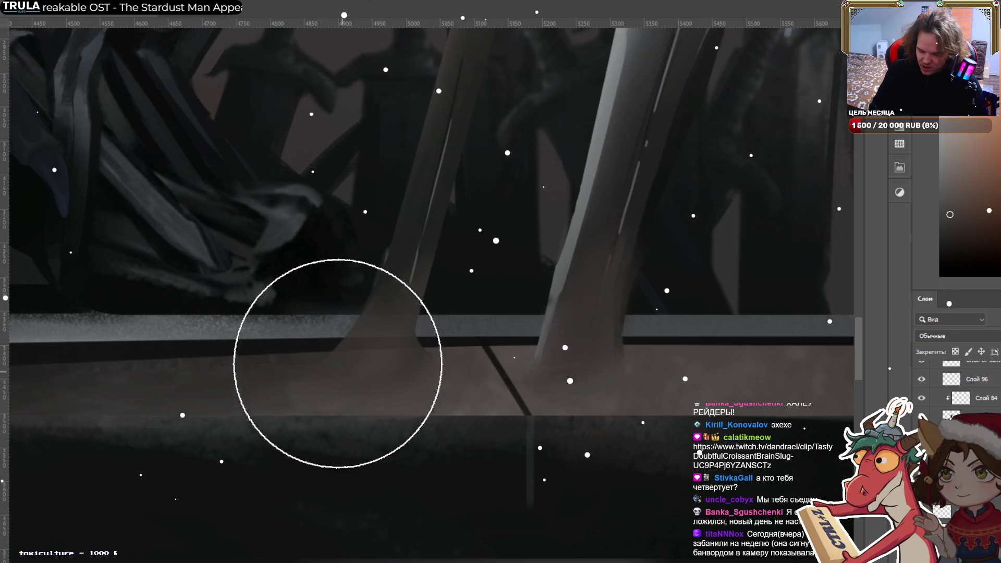
key("bracketleft")
key("bracketleft")
key("bracketleft")
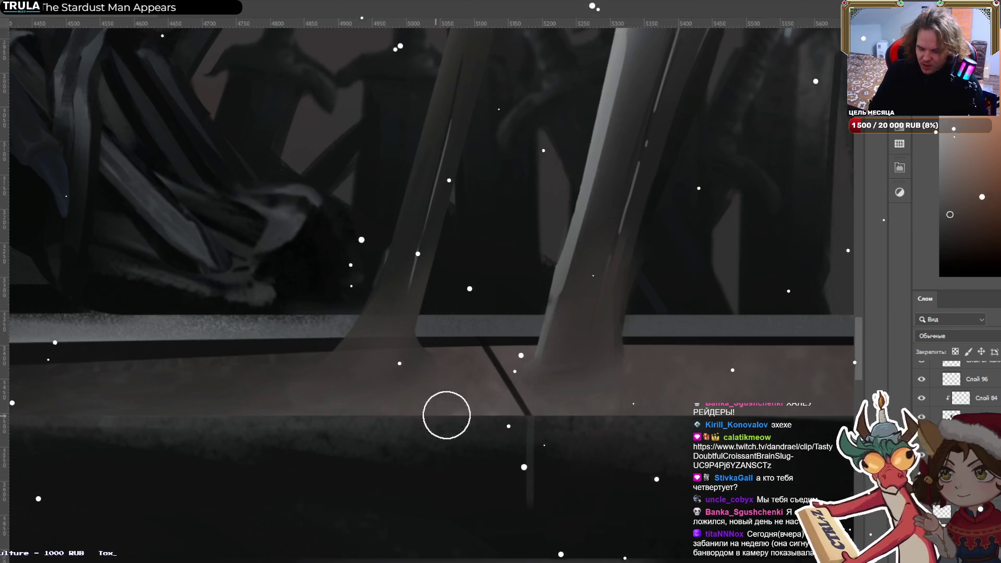
key("bracketleft")
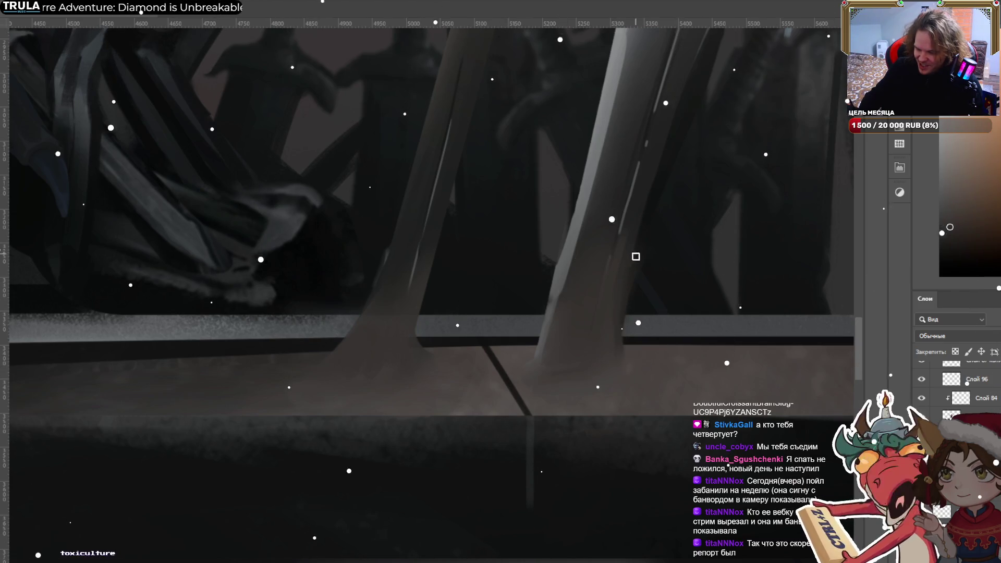
Choose a brown-orange colour and repeatedly resample tones at the sword base to blend it into the floor.
left_click(635, 256, "alt")
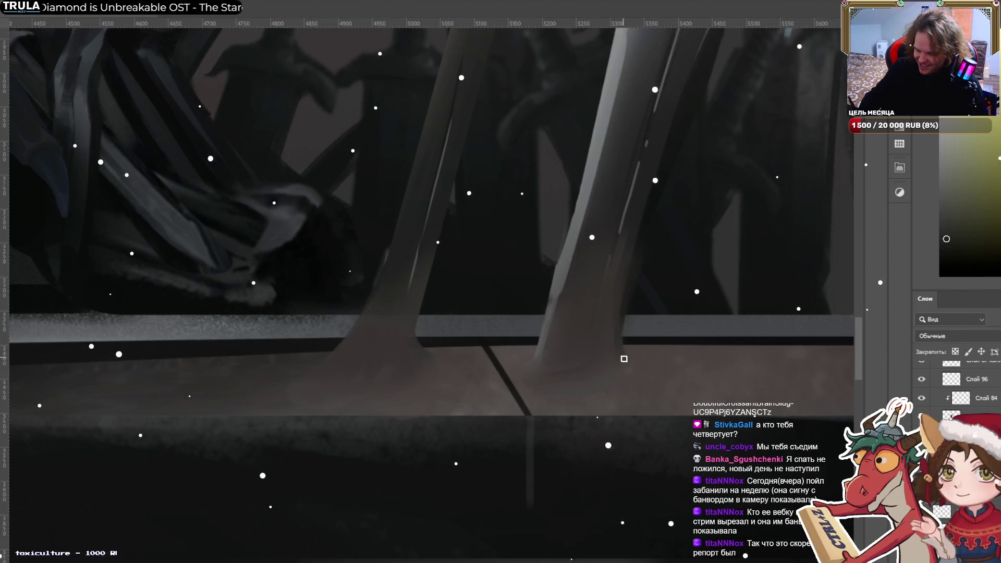
left_click(615, 327, "alt")
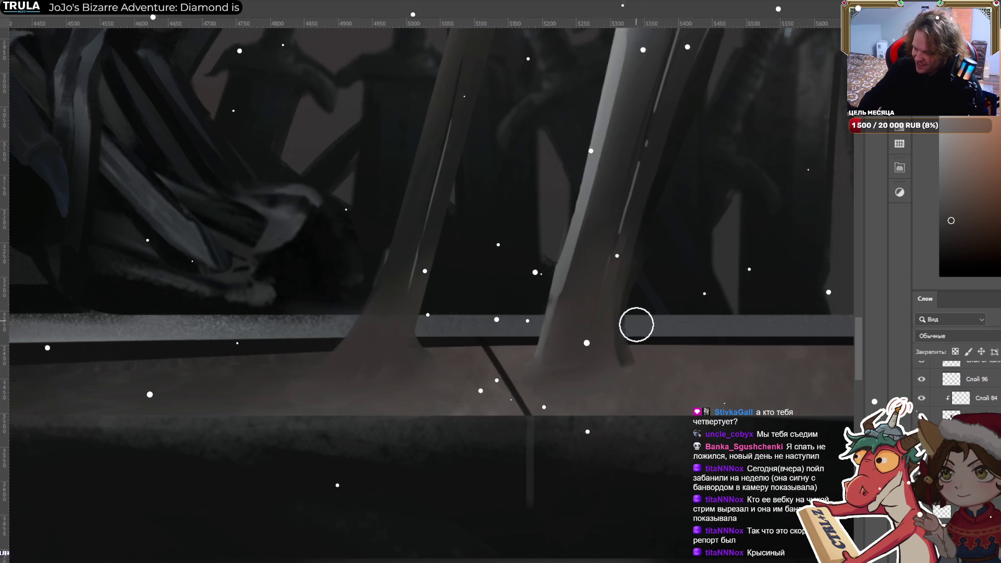
left_click(615, 358, "alt")
left_click(620, 358, "alt")
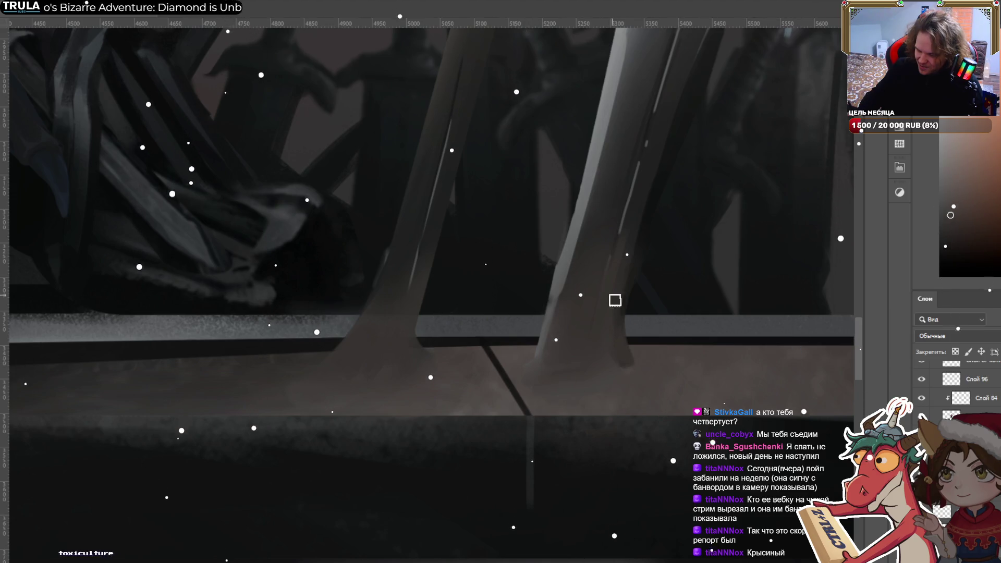
left_click(617, 352, "alt")
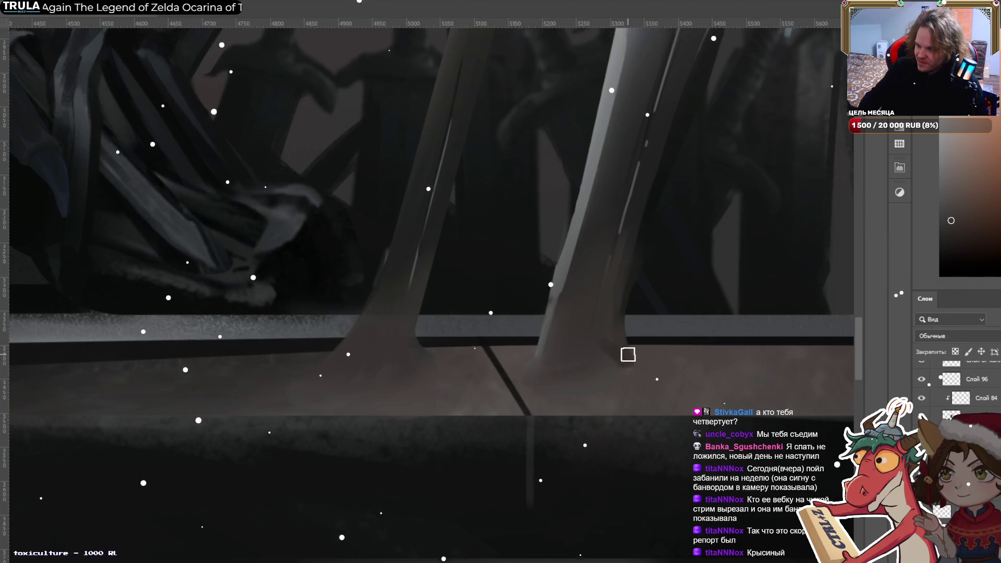
left_click(609, 328, "alt")
left_click(591, 357, "alt")
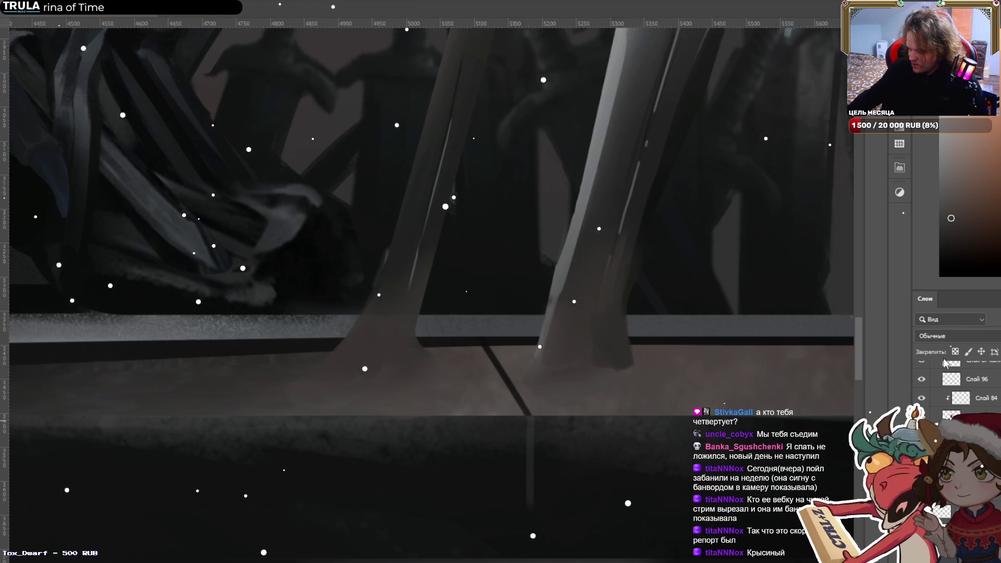
left_click(616, 358, "alt")
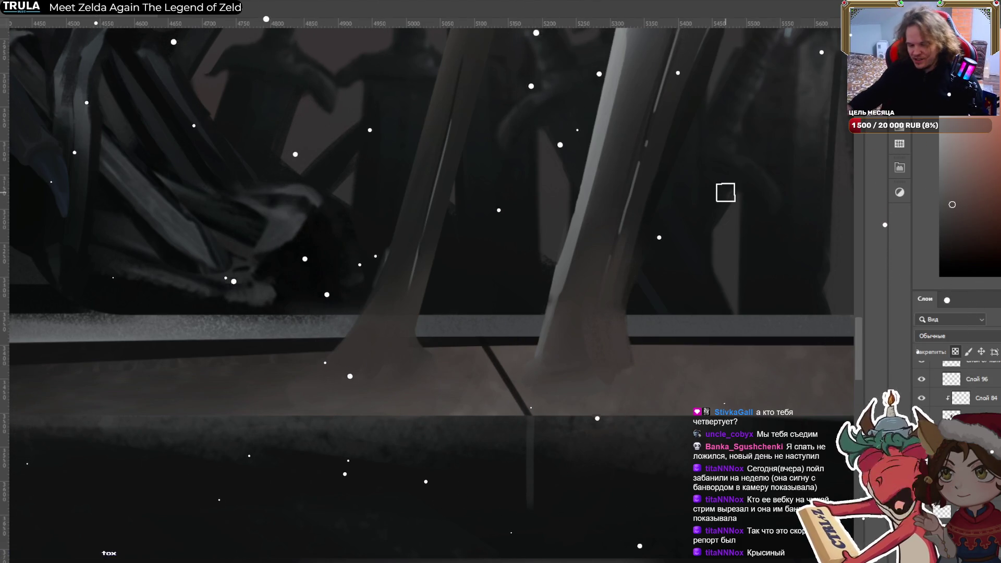
scroll(725, 192, "down", 5)
Adjust the zoom and sample blue-grey, dark and reddish tones from the sword blades.
scroll(725, 192, "up", 1)
scroll(603, 289, "up", 4)
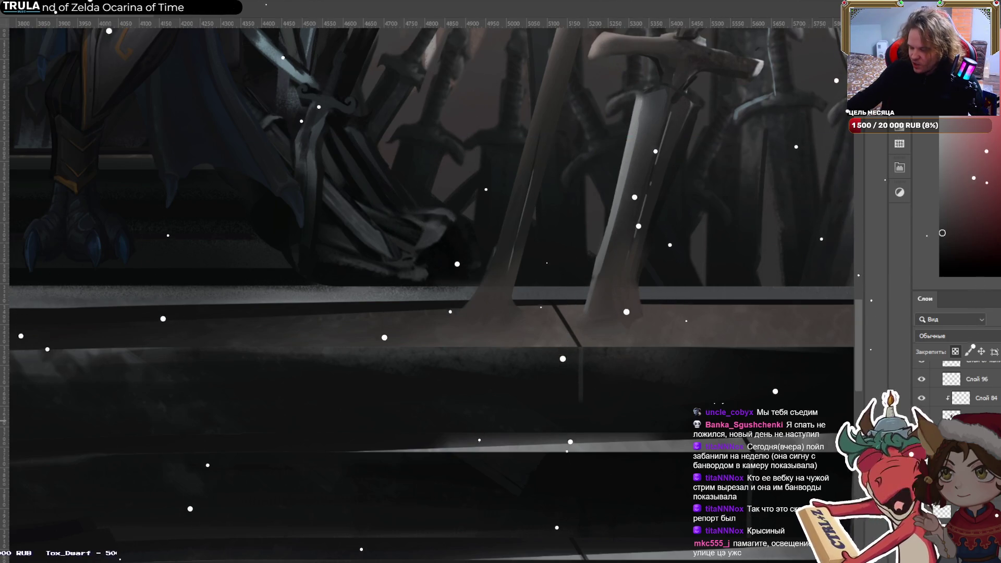
scroll(964, 384, "down", 3)
scroll(964, 383, "up", 1)
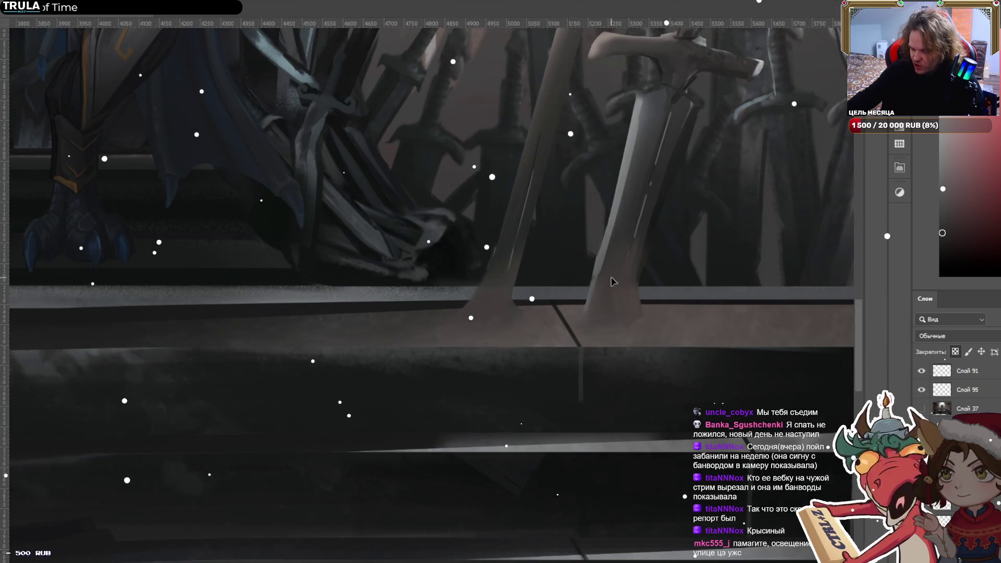
key("v")
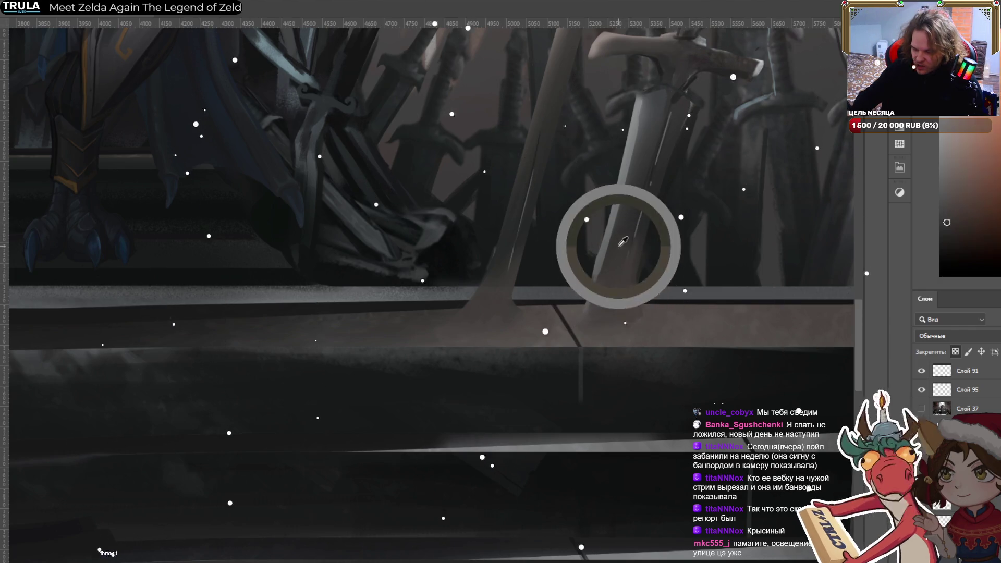
left_click(646, 217, "alt")
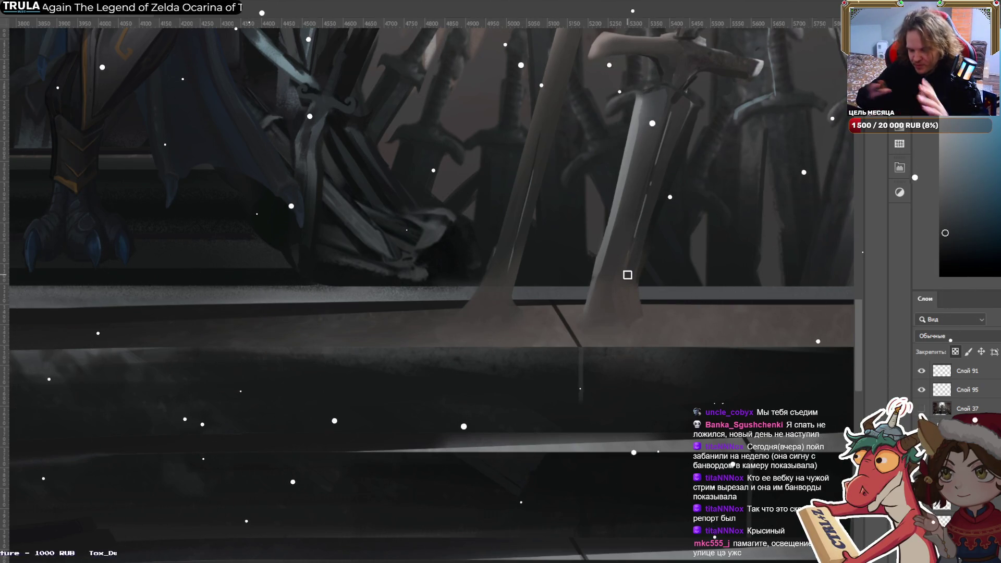
left_click(501, 249, "alt")
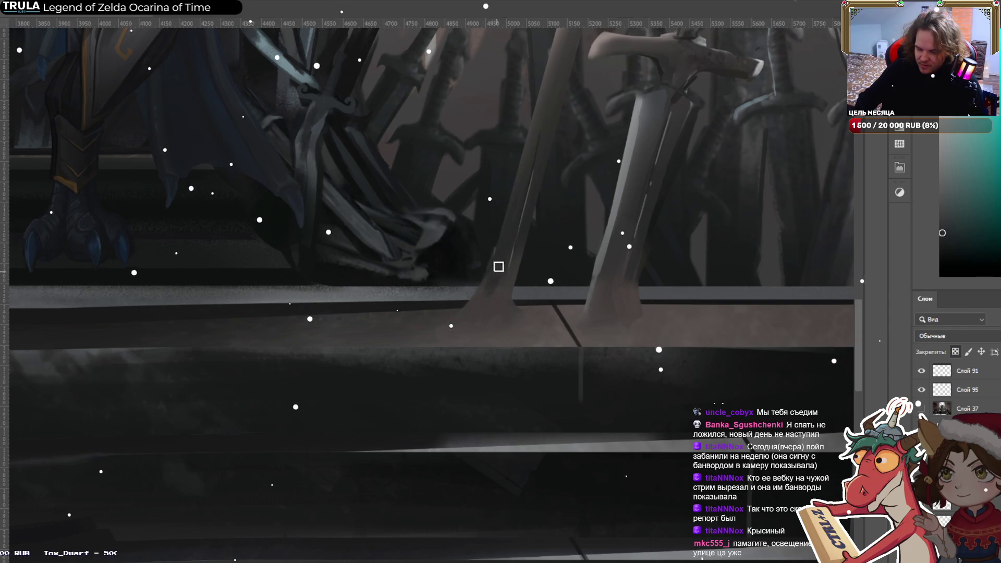
left_click(520, 240, "alt")
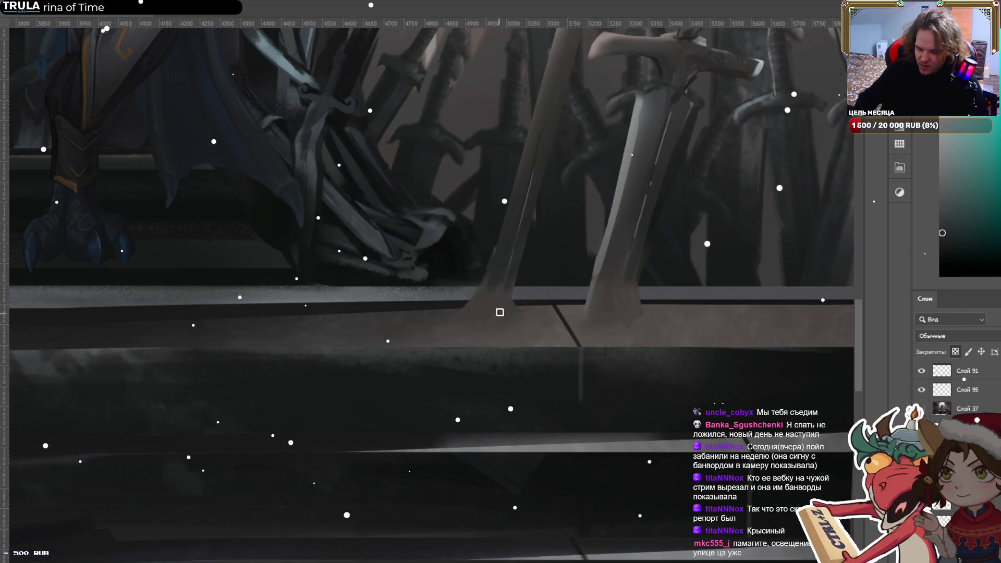
left_click(496, 281, "alt")
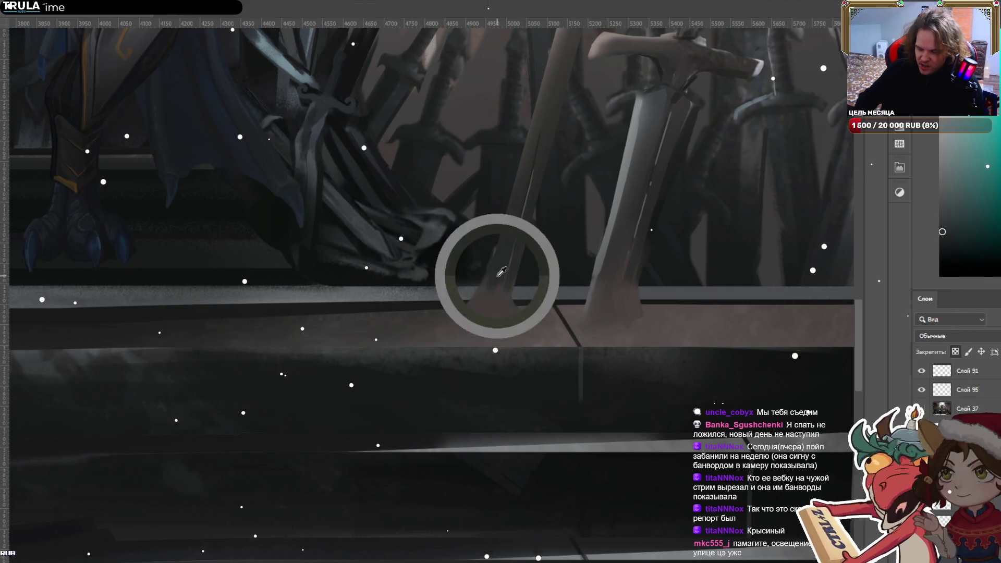
Resample tones at the left sword's base and right blade, halve the brush, and select the floor layer.
left_click(477, 314, "alt")
left_click(480, 312, "alt")
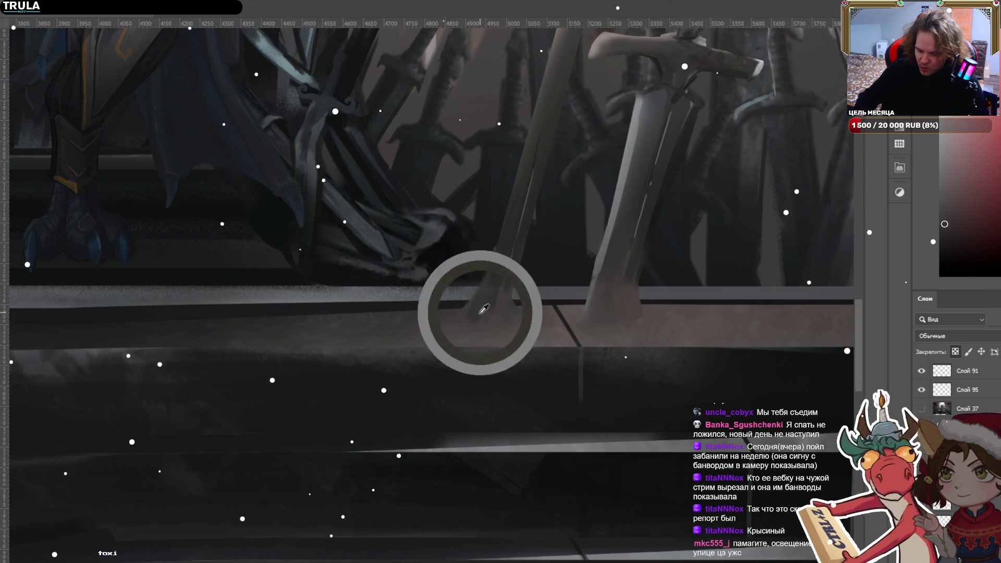
left_click(490, 308, "alt")
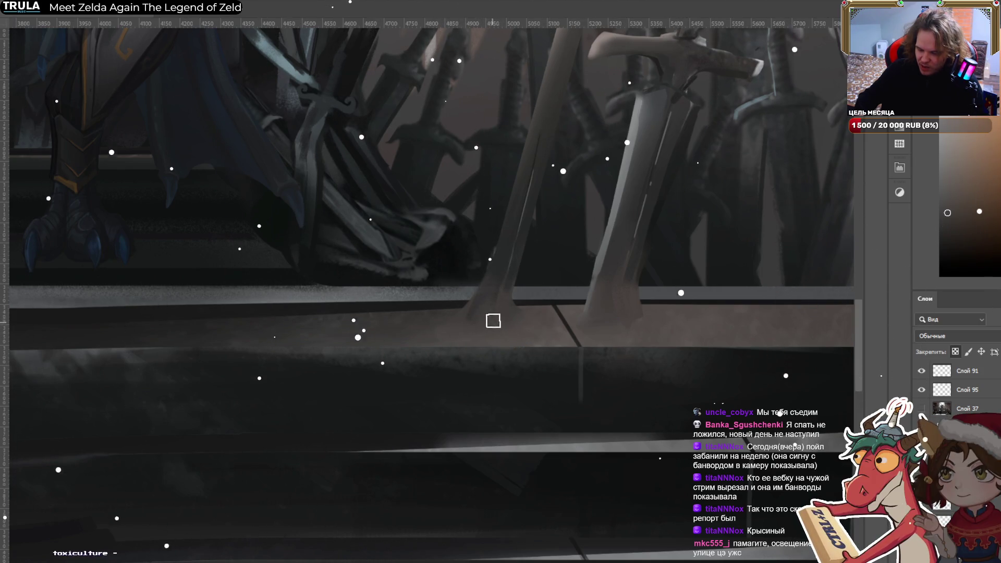
left_click(508, 281, "alt")
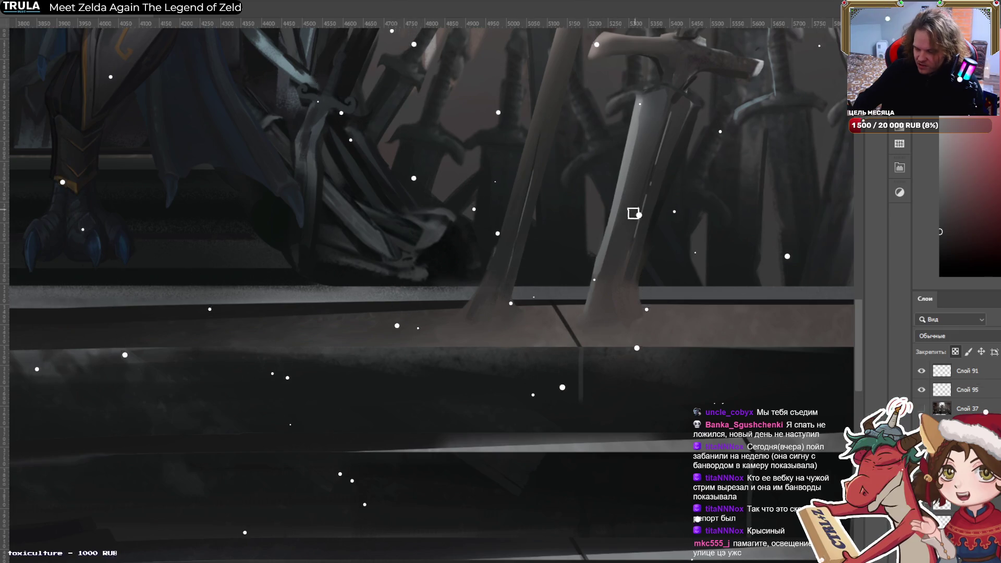
left_click(615, 251, "alt")
key("bracketleft")
key("bracketleft")
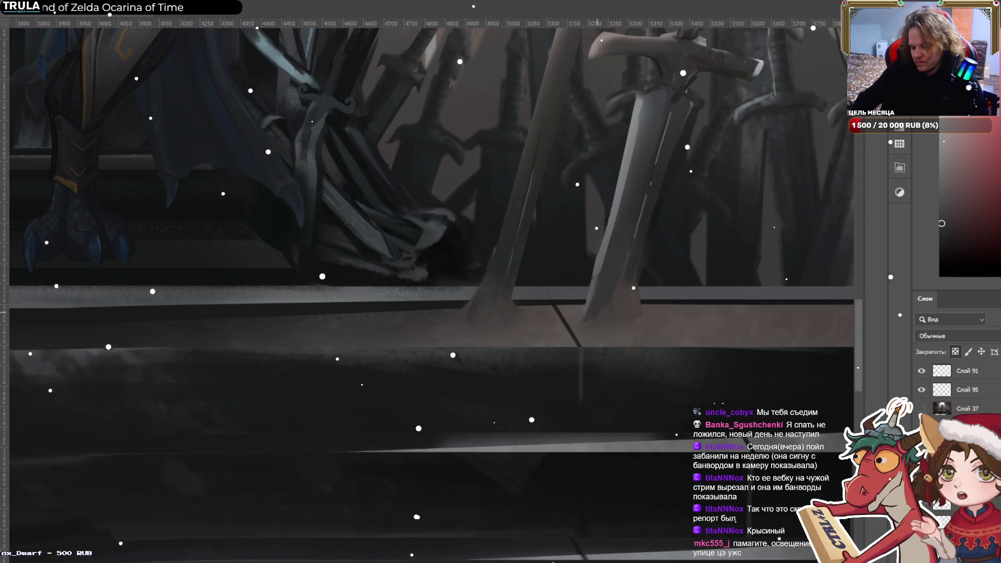
left_click(649, 313, "ctrl")
Lasso a shadow area right of the sword base, sample teal-grey and reddish-brown, and extend the selection.
left_click_drag(653, 326, 865, 371)
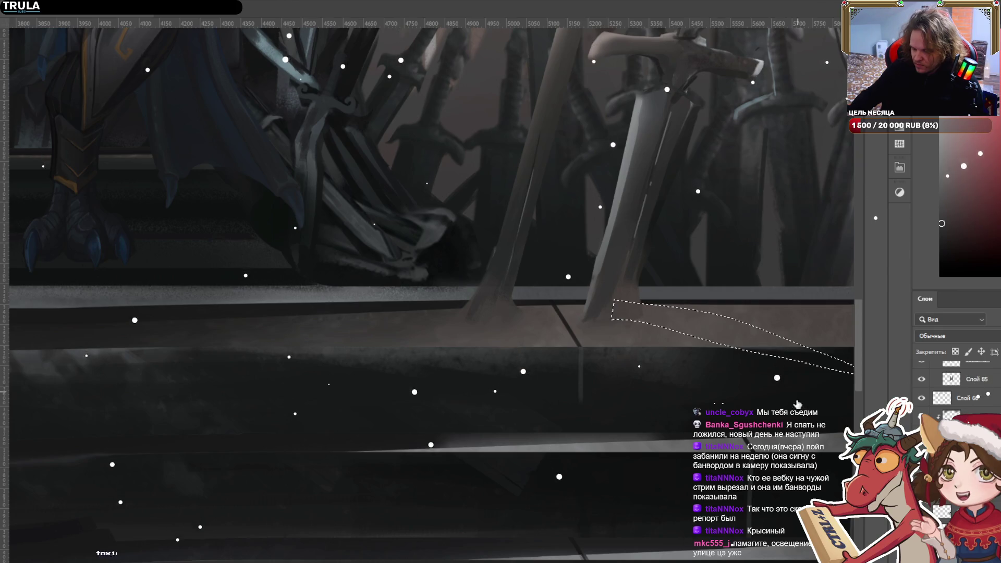
left_click(646, 292, "alt")
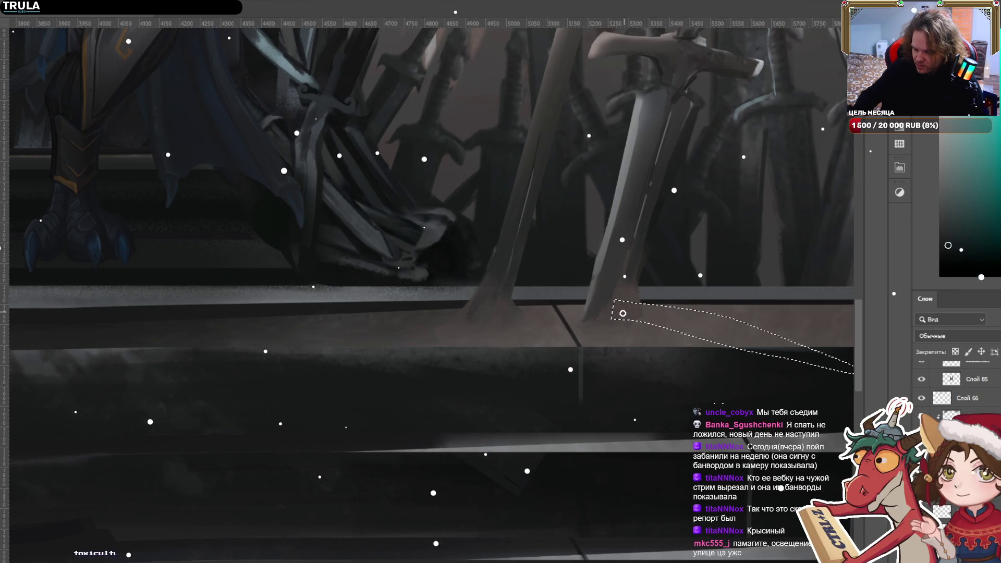
left_click(599, 301, "alt")
key("l")
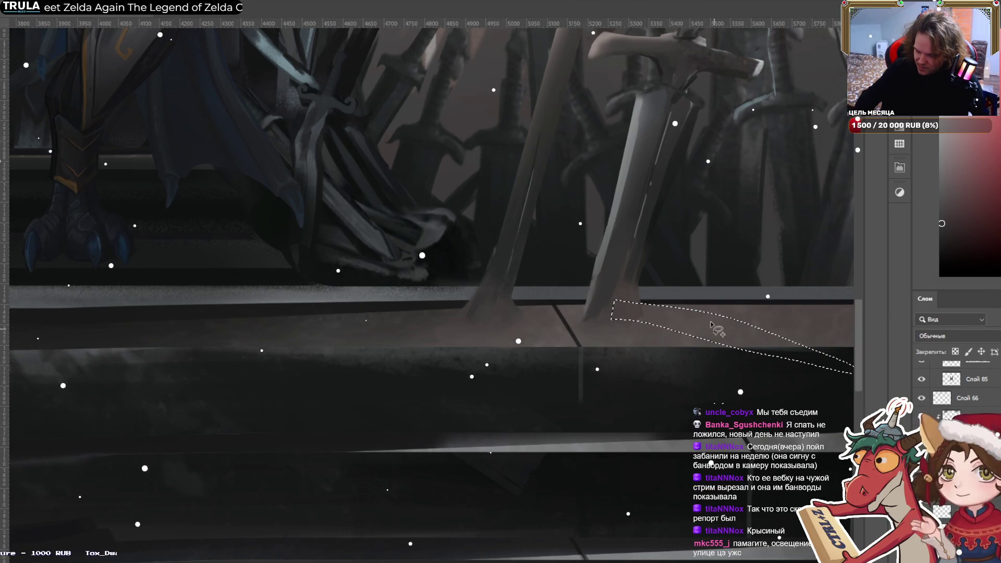
mouse_move(648, 328)
left_mouse_down()
mouse_move(589, 320)
mouse_move(615, 325)
left_mouse_up()
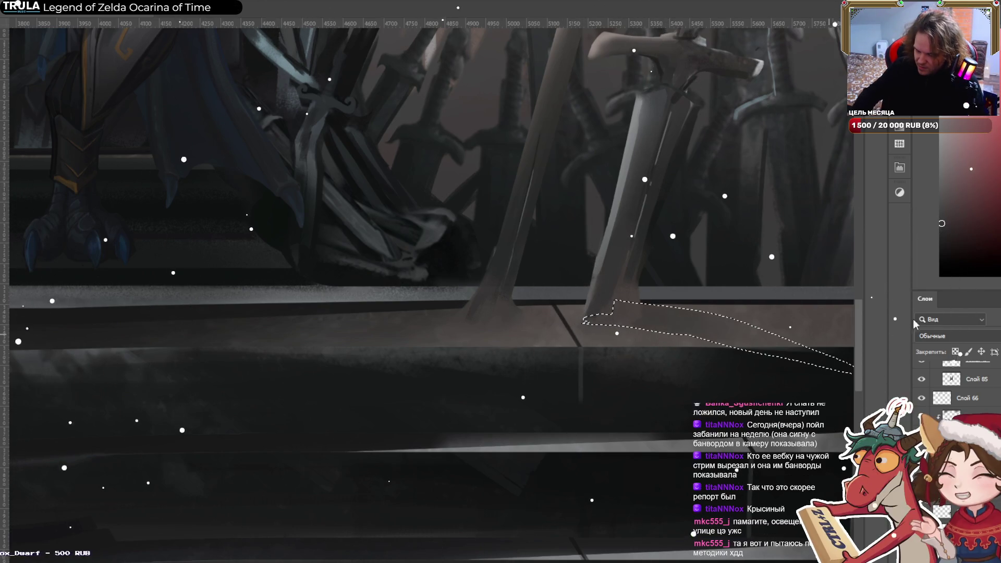
Paint the cast shadow, deselect, and lasso a new region around the sword tip.
key("b")
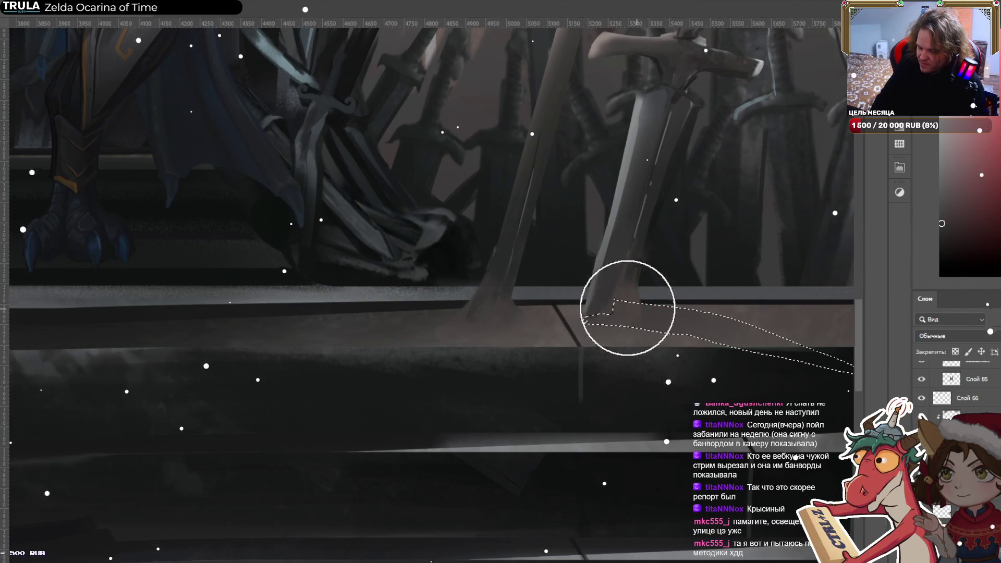
key("l")
key("ctrl+d")
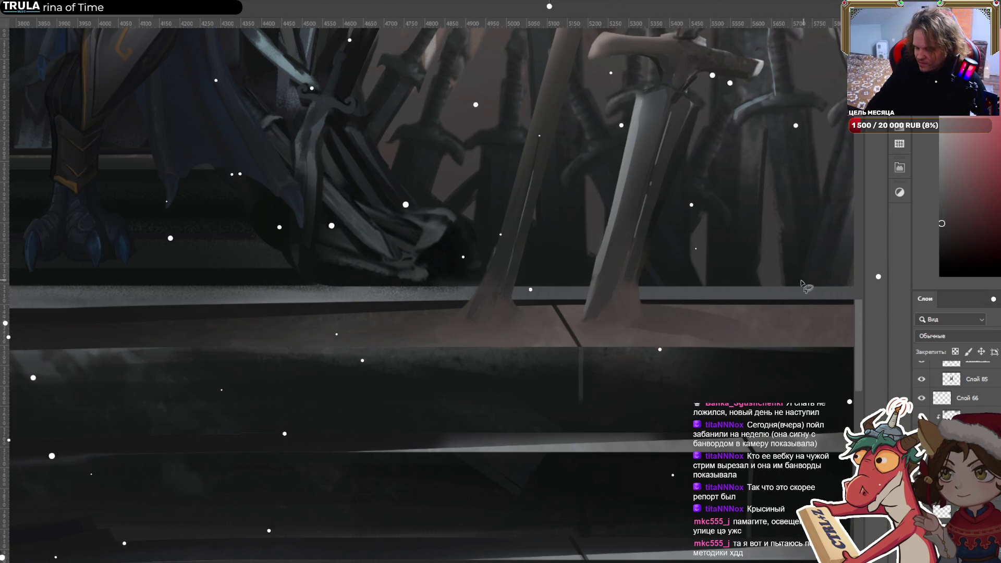
mouse_move(849, 362)
left_mouse_down()
mouse_move(615, 302)
mouse_move(849, 371)
left_mouse_up()
Adjust the blade selection and paint shading inside it with a halved brush, then deselect.
mouse_move(742, 301)
left_mouse_down()
mouse_move(508, 293)
mouse_move(561, 459)
left_mouse_up()
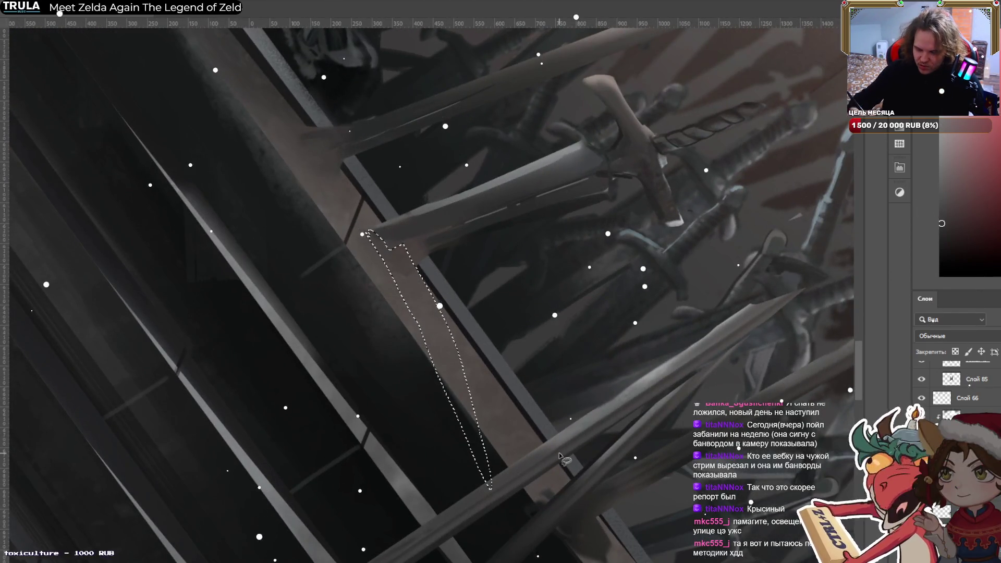
left_click_drag(478, 371, 475, 362)
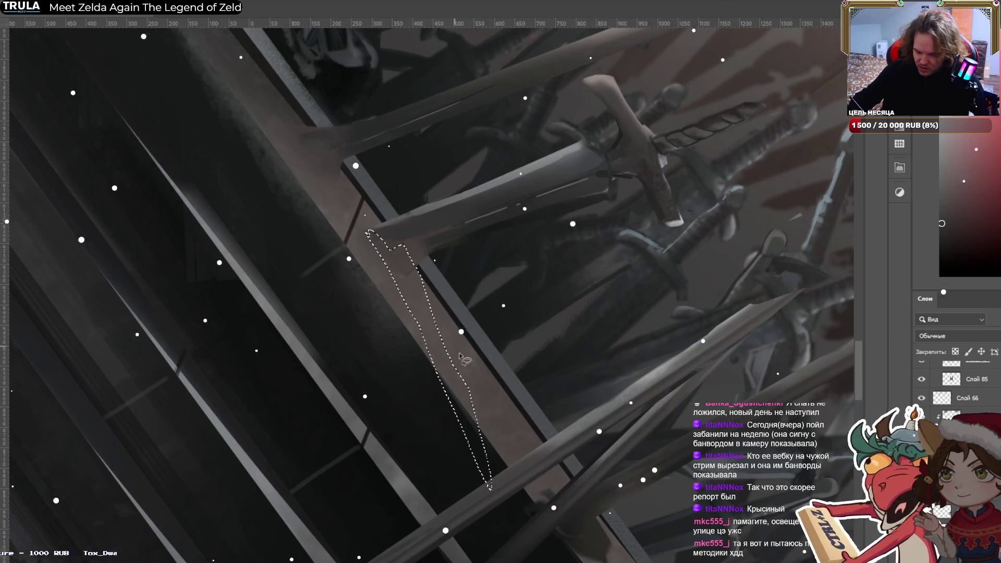
mouse_move(371, 235)
left_mouse_down()
mouse_move(424, 378)
mouse_move(409, 281)
mouse_move(383, 242)
left_mouse_up()
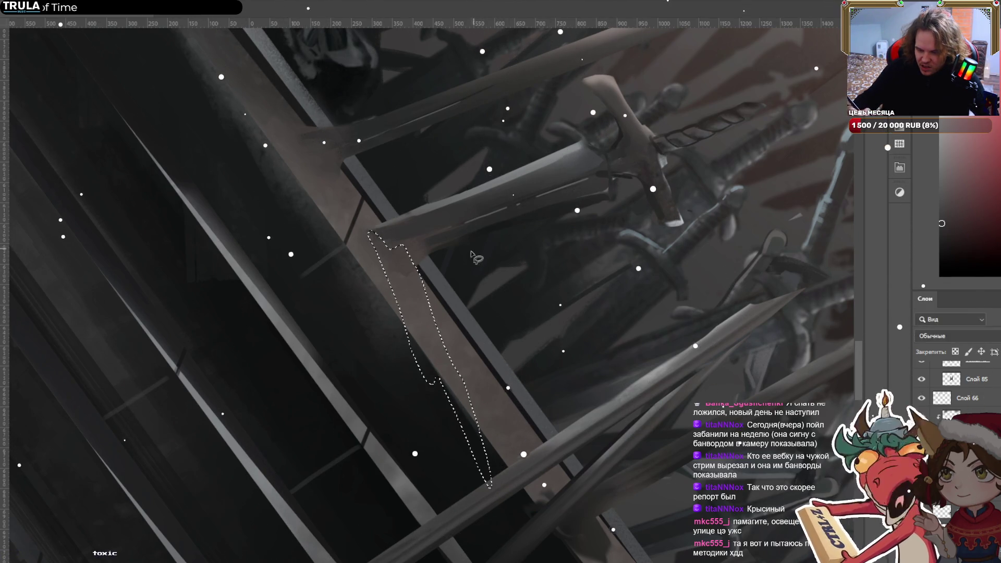
key("b")
key("bracketleft")
key("bracketleft")
key("bracketleft")
mouse_move(478, 460)
left_mouse_down()
mouse_move(398, 264)
mouse_move(476, 445)
mouse_move(400, 282)
left_mouse_up()
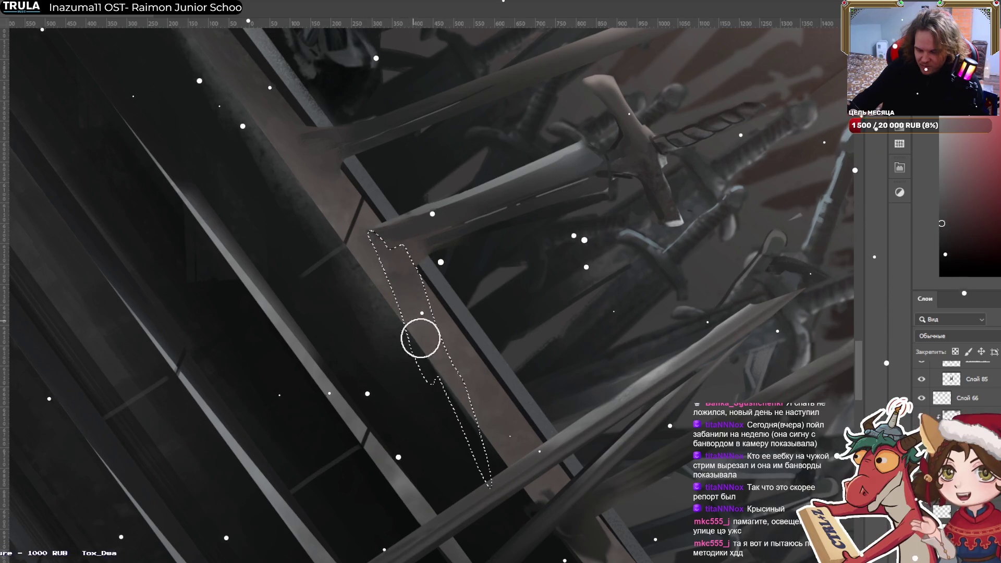
mouse_move(429, 333)
left_mouse_down()
mouse_move(393, 246)
mouse_move(411, 241)
mouse_move(389, 252)
mouse_move(427, 313)
left_mouse_up()
key("ctrl+d")
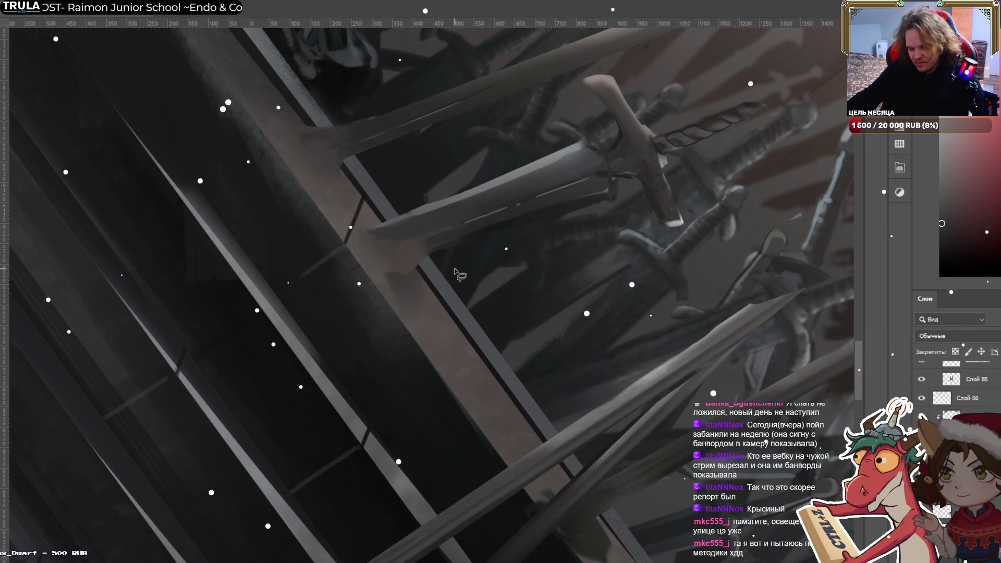
Select the top layer and sample a darker grey from the sword bases with the Brush.
scroll(527, 241, "down", 5)
key("r")
left_click_drag(528, 241, 469, 302)
scroll(453, 323, "up", 5)
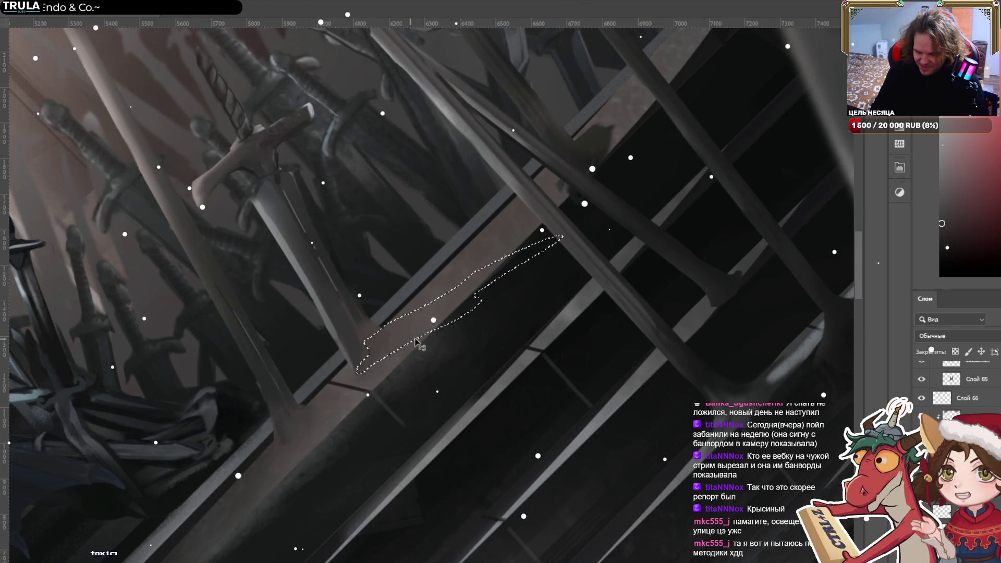
left_click_drag(324, 379, 547, 252)
mouse_move(500, 305)
left_mouse_down()
mouse_move(474, 344)
mouse_move(443, 365)
mouse_move(393, 363)
left_mouse_up()
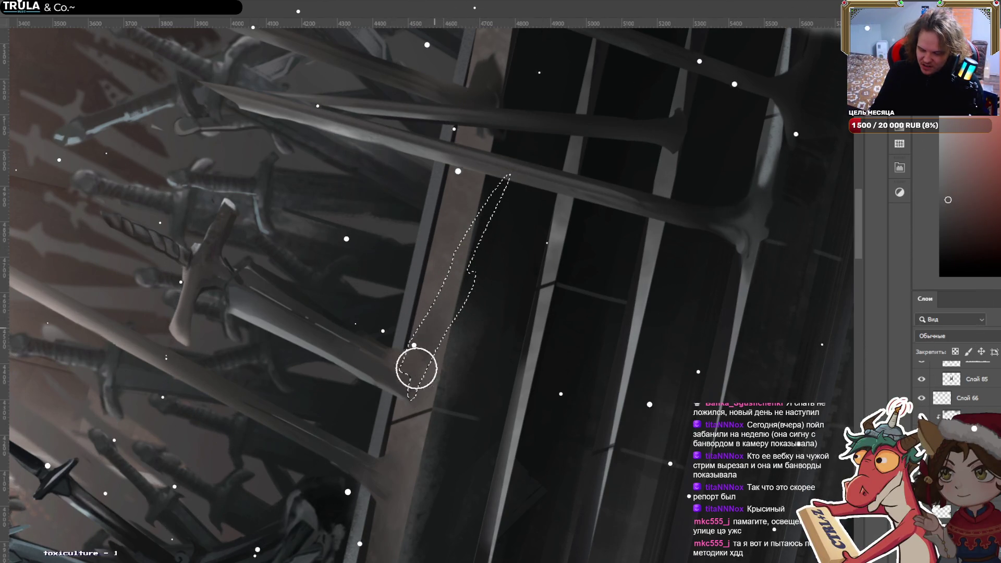
key("ctrl+d")
key("l")
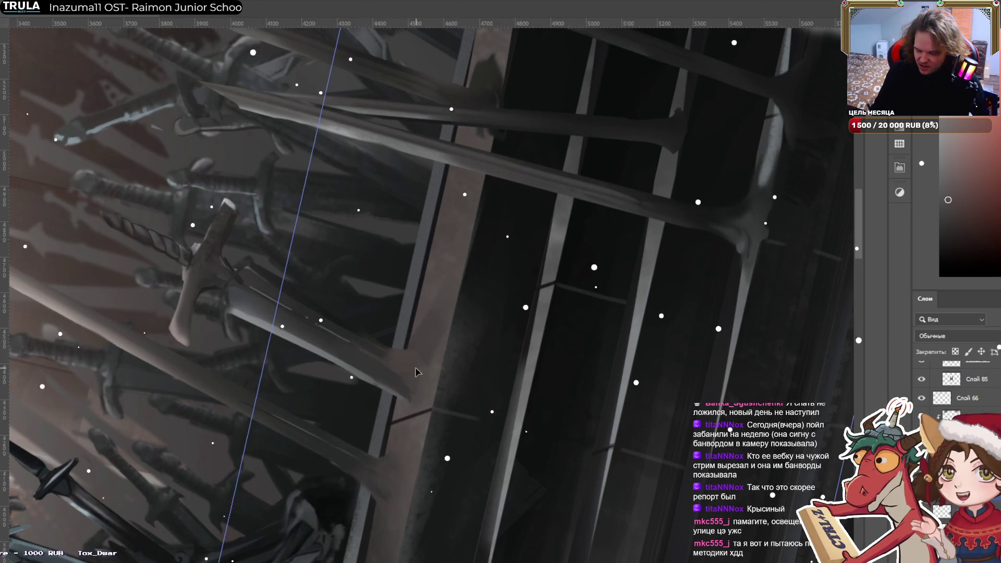
left_click(955, 358)
key("b")
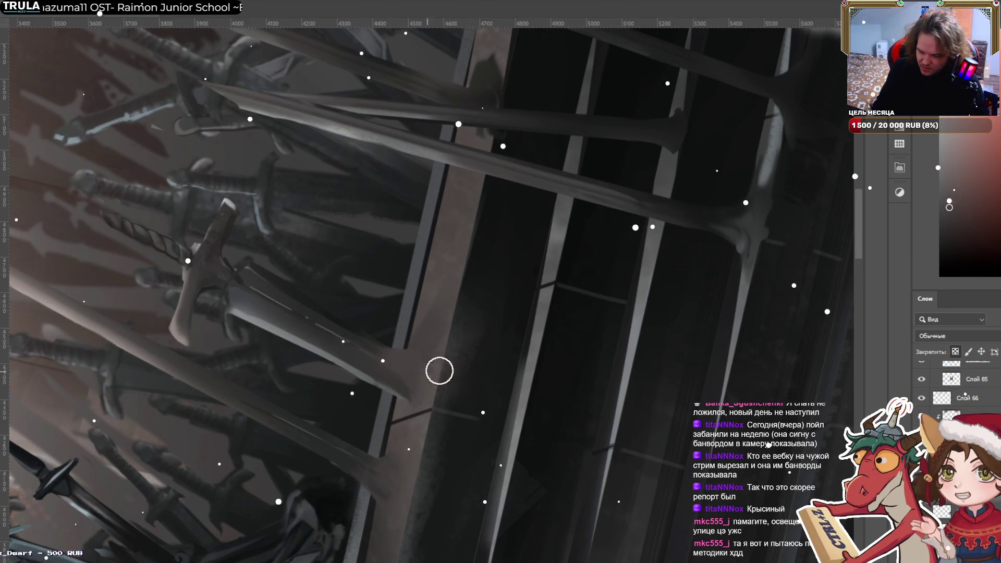
left_click(381, 343, "alt")
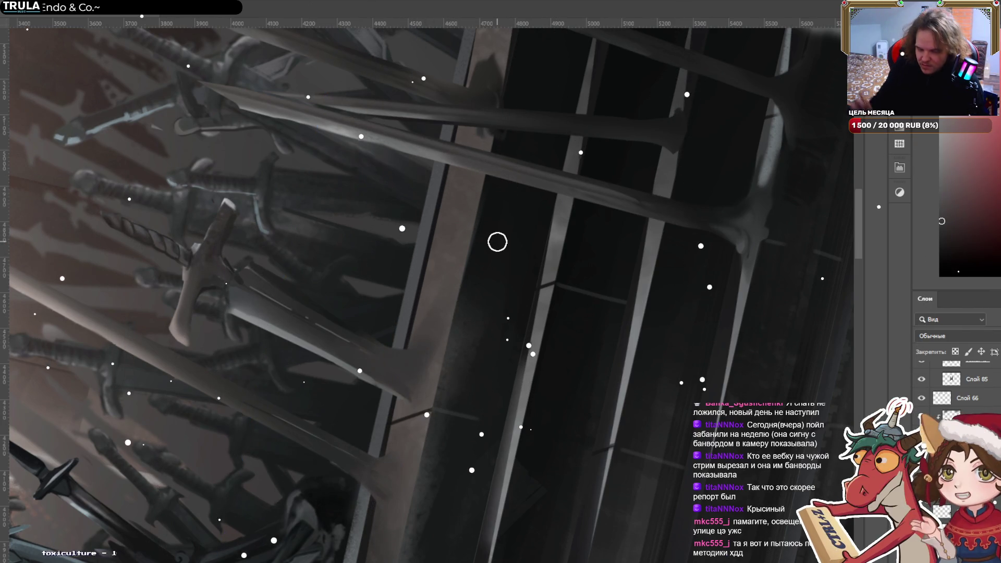
scroll(497, 242, "down", 3)
mouse_move(719, 326)
left_mouse_down()
mouse_move(623, 430)
mouse_move(475, 462)
mouse_move(448, 417)
mouse_move(422, 415)
left_mouse_up()
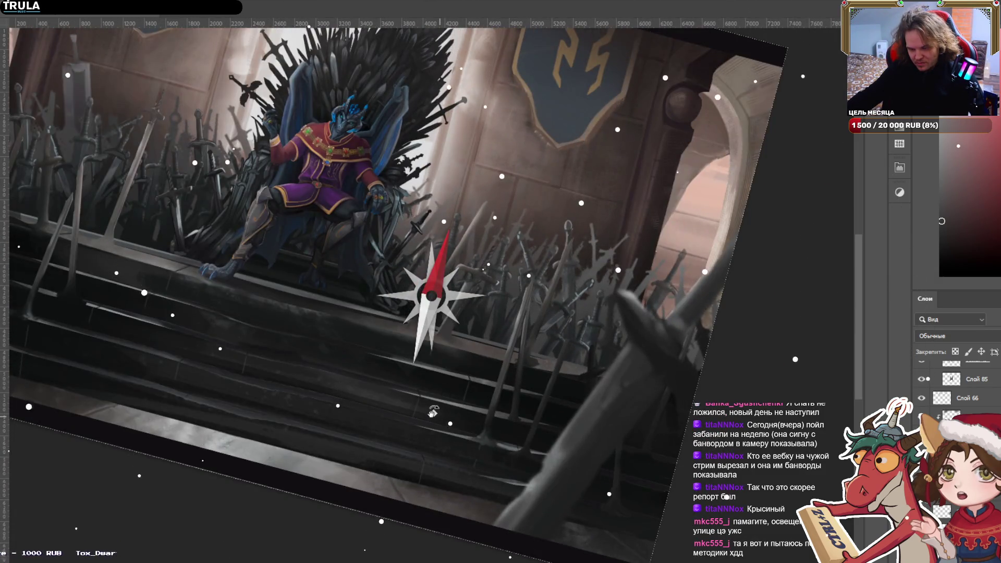
Reset the canvas rotation and sample a teal tone from the painting for the brush.
key("Escape")
scroll(484, 289, "up", 2)
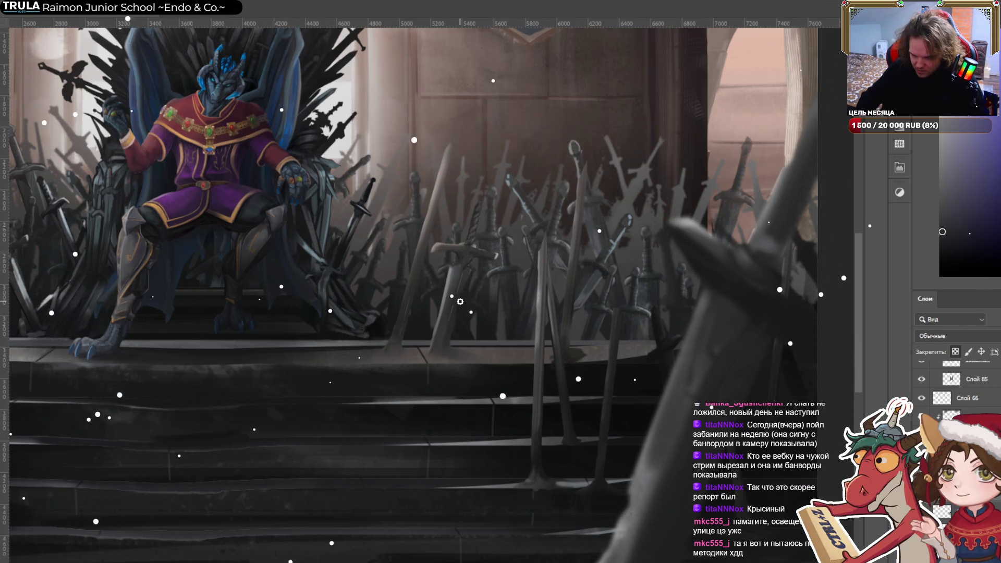
left_click(460, 301, "alt")
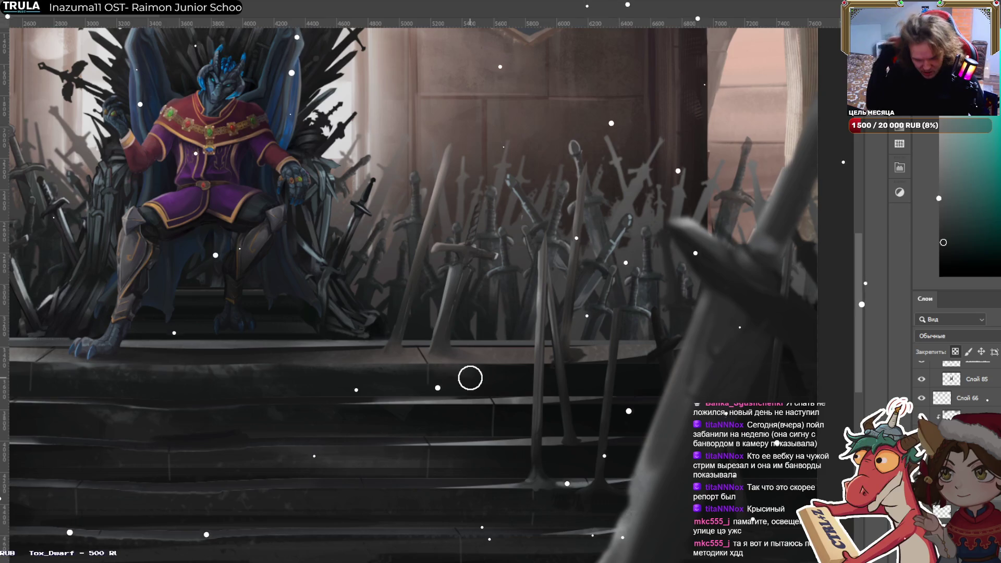
mouse_move(667, 467)
left_mouse_down()
mouse_move(417, 292)
mouse_move(364, 319)
left_mouse_up()
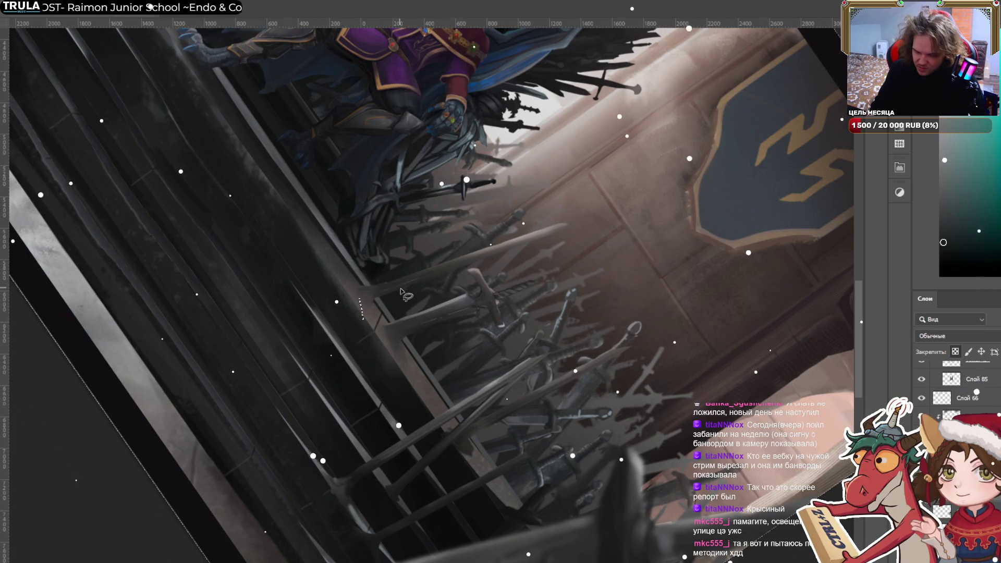
key("r")
mouse_move(417, 302)
left_mouse_down()
mouse_move(396, 363)
mouse_move(445, 280)
left_mouse_up()
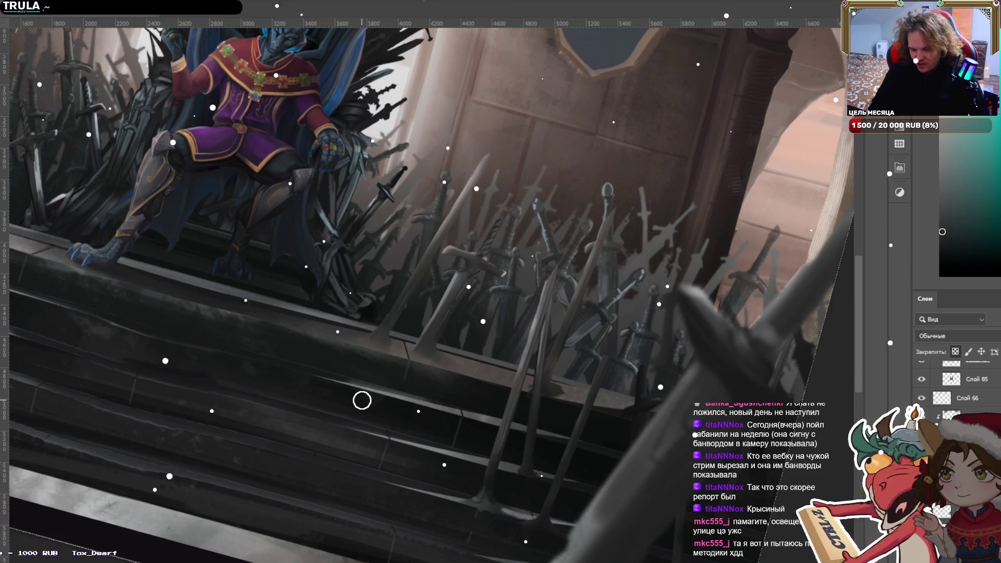
Lasso the small triangle under the sword base, paint inside it, then deselect.
left_click_drag(460, 229, 513, 330)
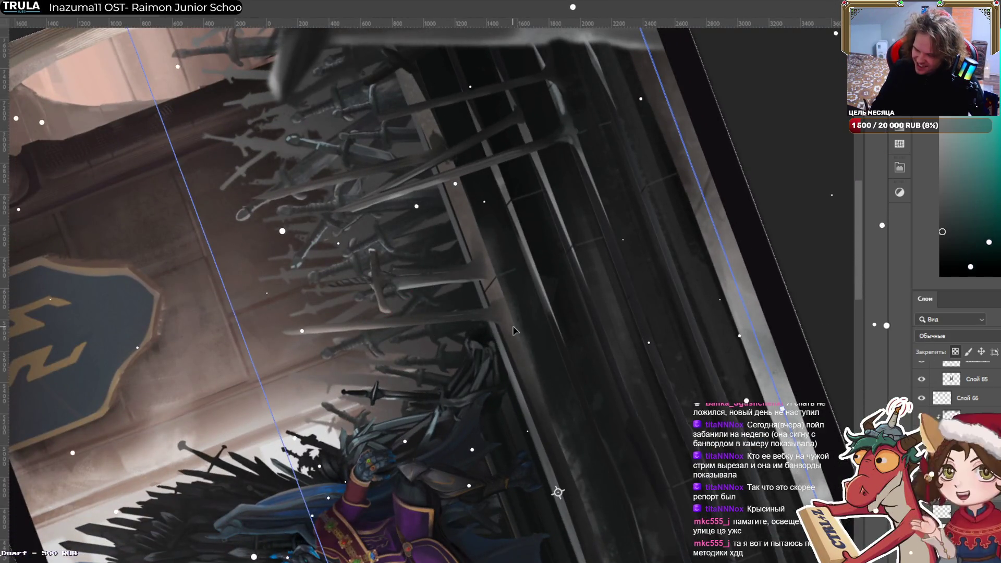
key("l")
mouse_move(498, 279)
left_mouse_down()
mouse_move(491, 312)
mouse_move(503, 322)
mouse_move(485, 293)
left_mouse_up()
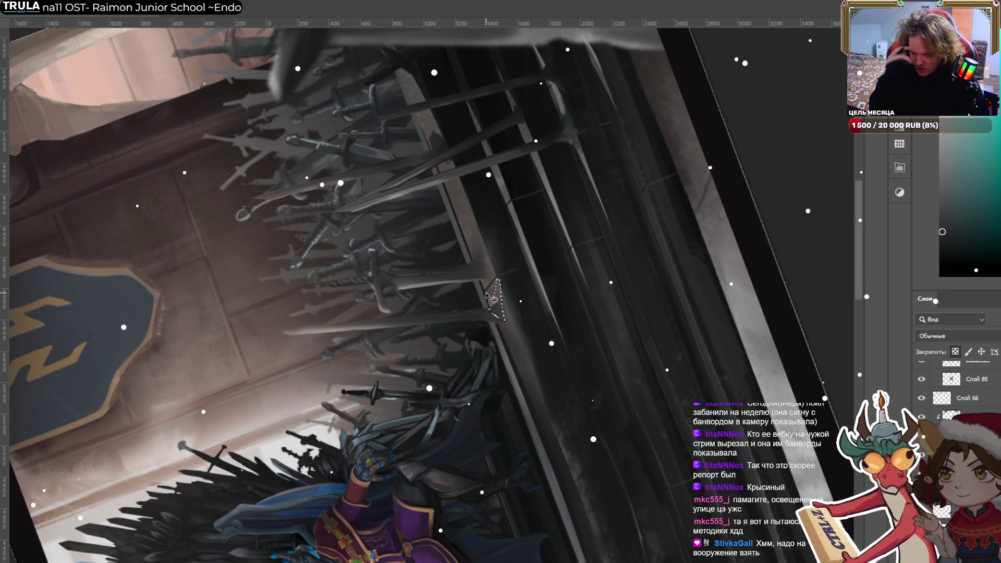
key("b")
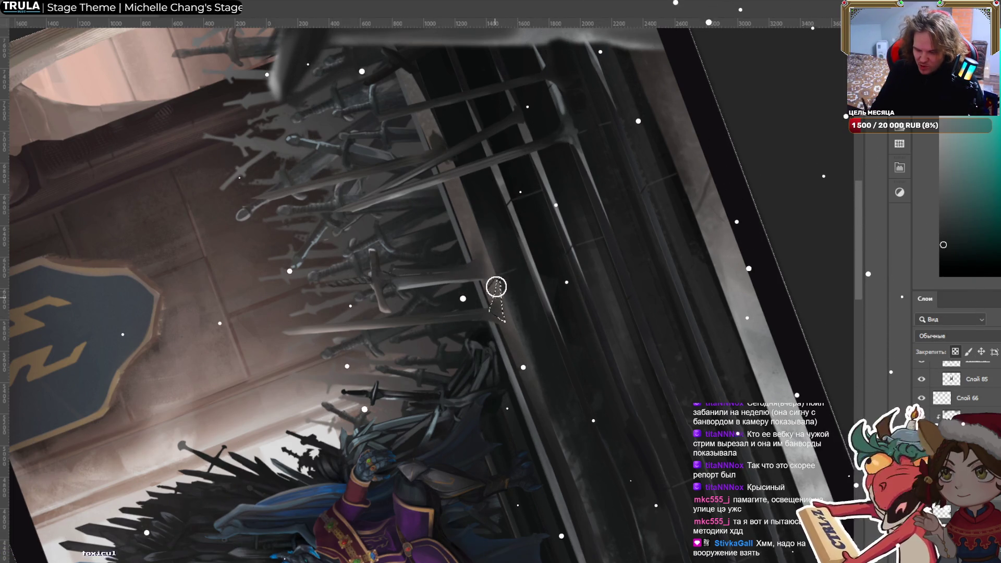
key("b")
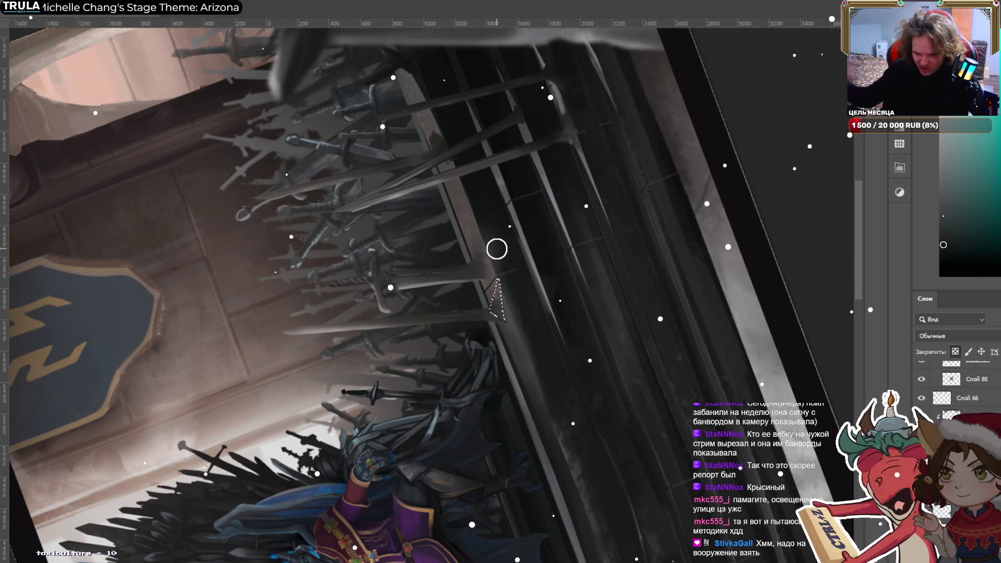
scroll(497, 248, "up", 6)
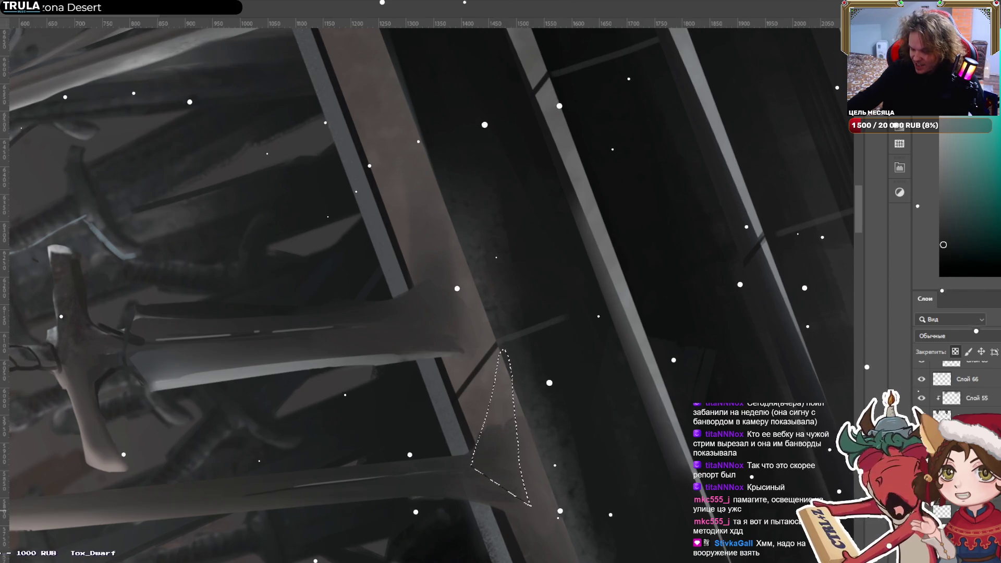
key("v")
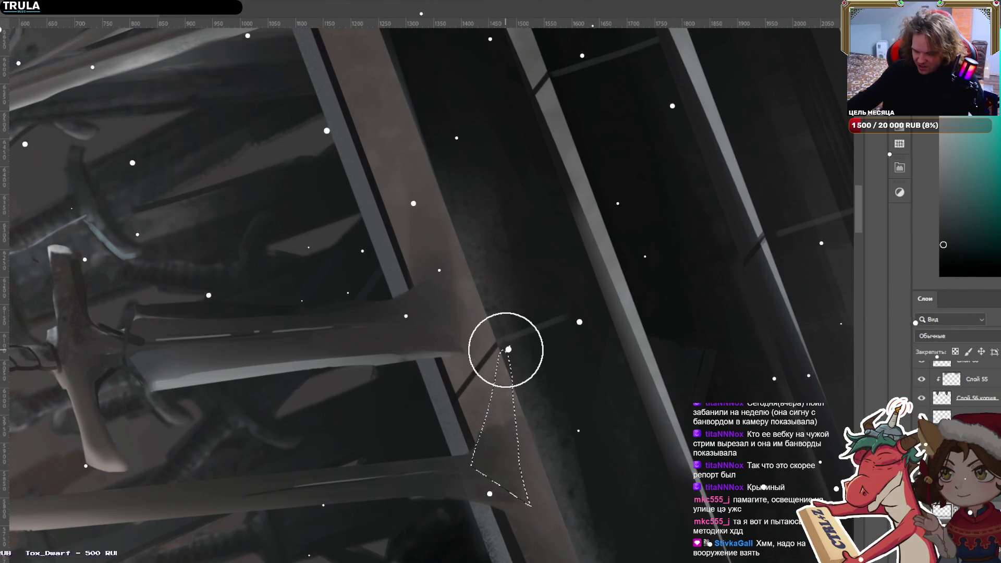
key("b")
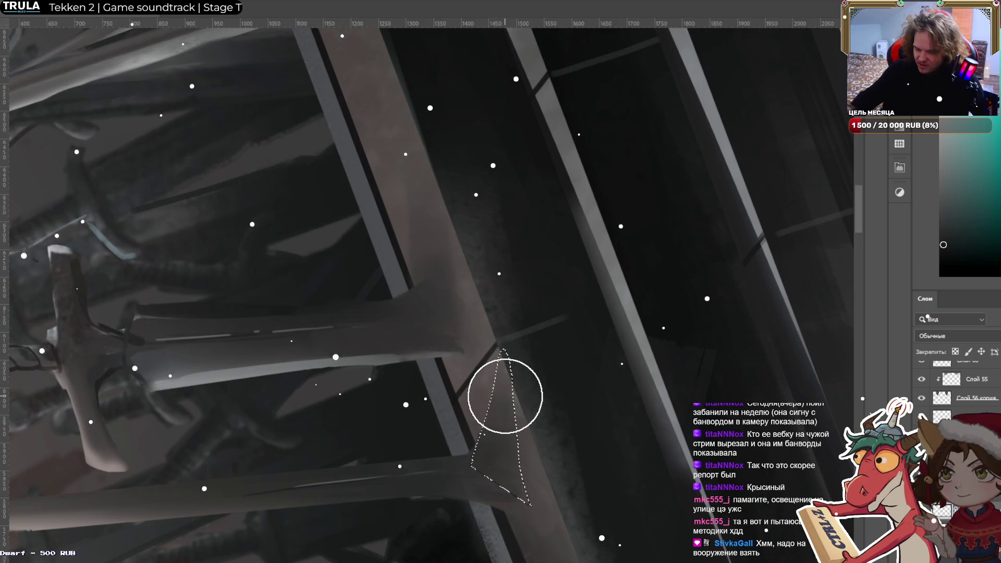
key("l")
key("ctrl+d")
scroll(563, 351, "down", 1)
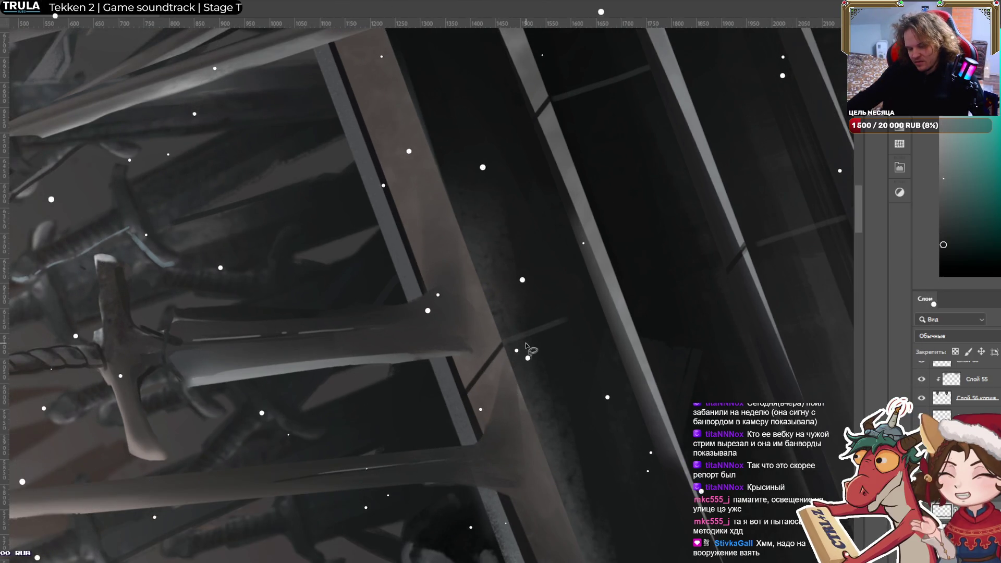
scroll(527, 348, "down", 4)
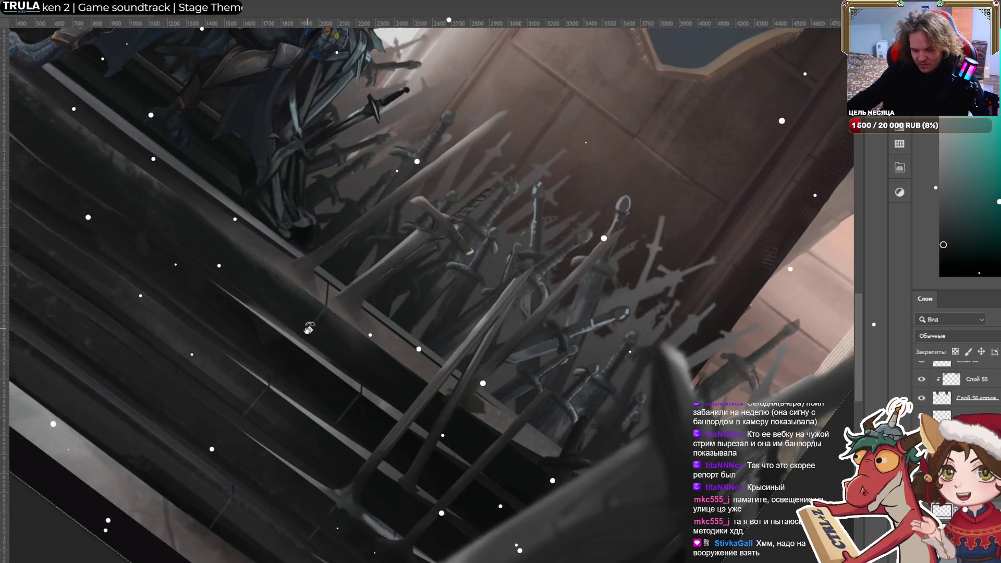
scroll(307, 327, "up", 4)
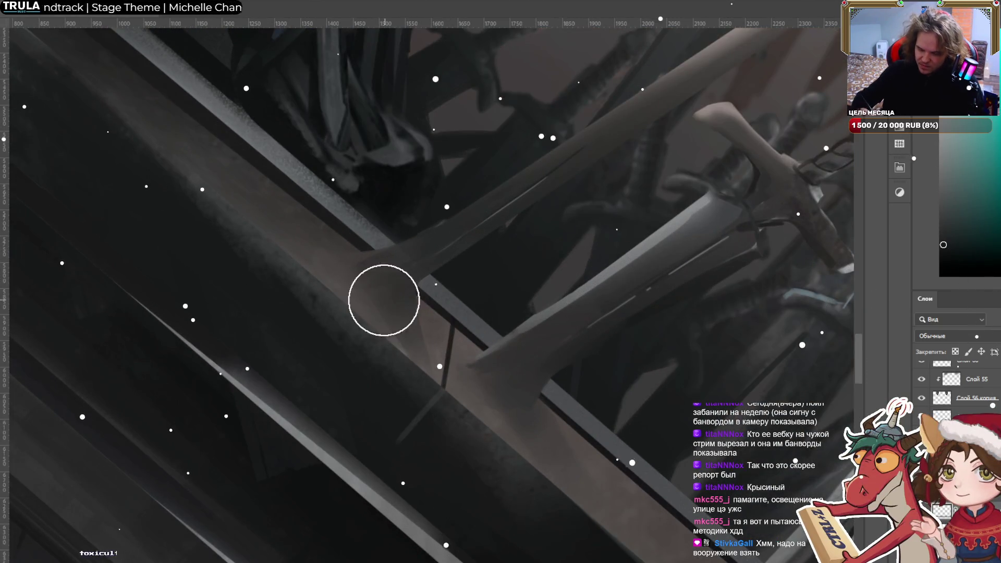
Resize the brush for fine detail and sample new shades from the sword blades.
key("bracketleft")
key("bracketleft")
key("bracketleft")
left_click(433, 357, "alt")
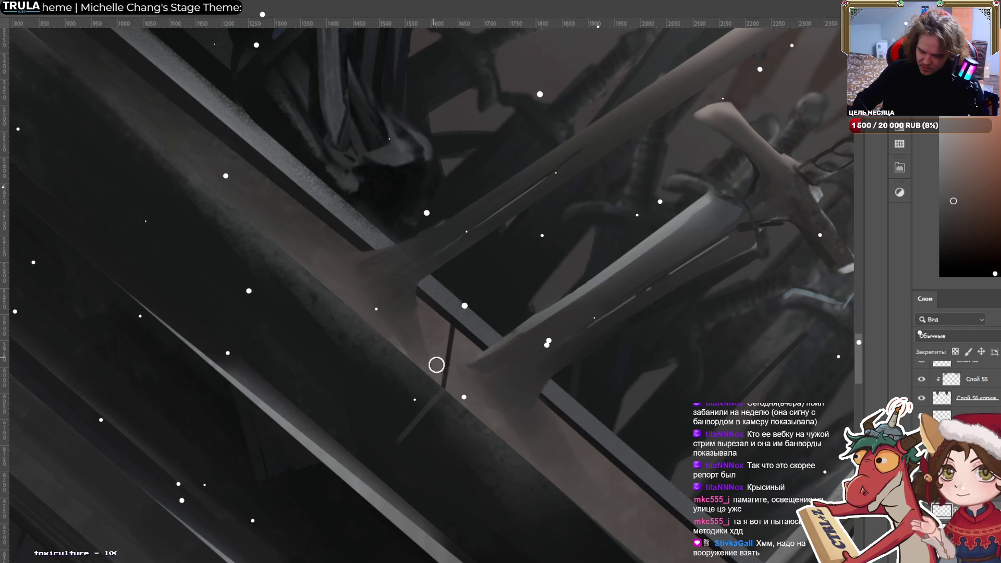
left_click(442, 359, "alt")
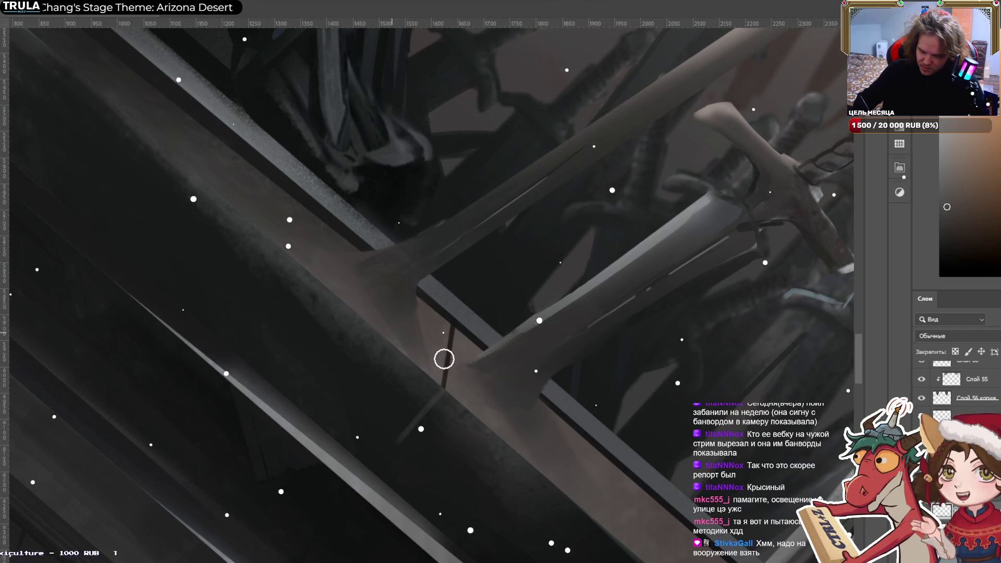
key("bracketright")
left_click(363, 287, "alt")
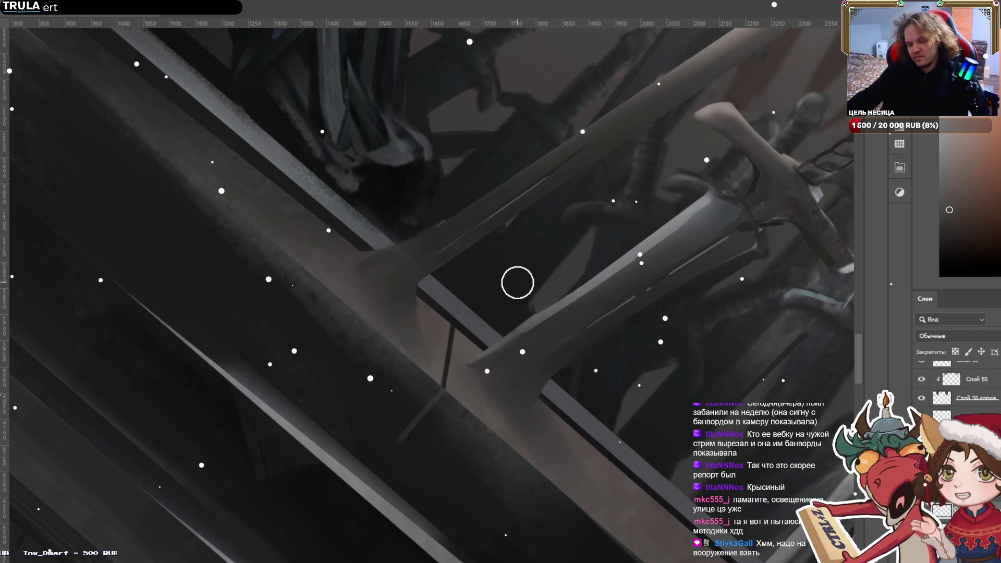
key("ctrl+0")
Zoom in on the steps and sample a colour from the swords there.
left_click_drag(514, 283, 424, 172)
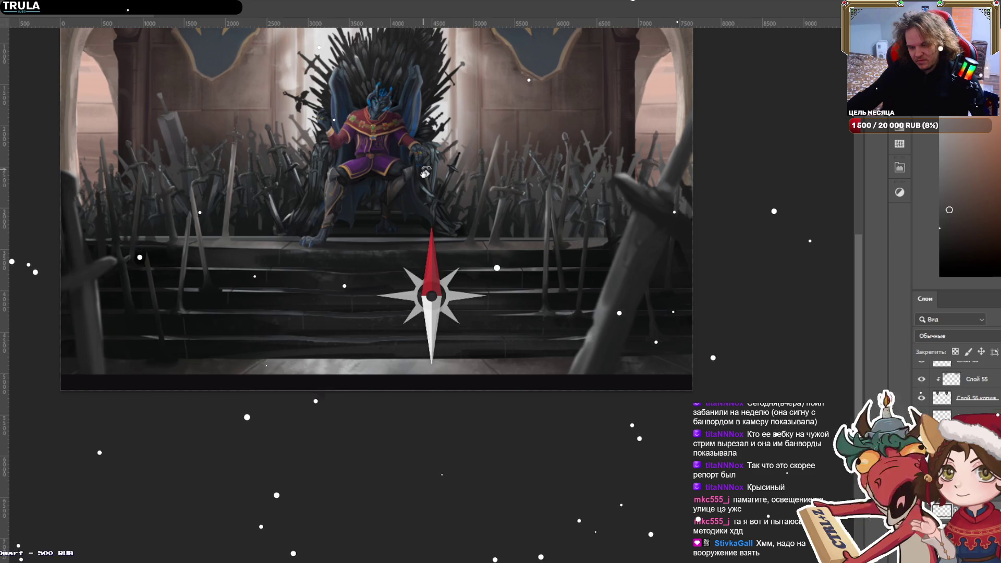
scroll(425, 172, "down", 1)
left_click_drag(503, 192, 547, 281)
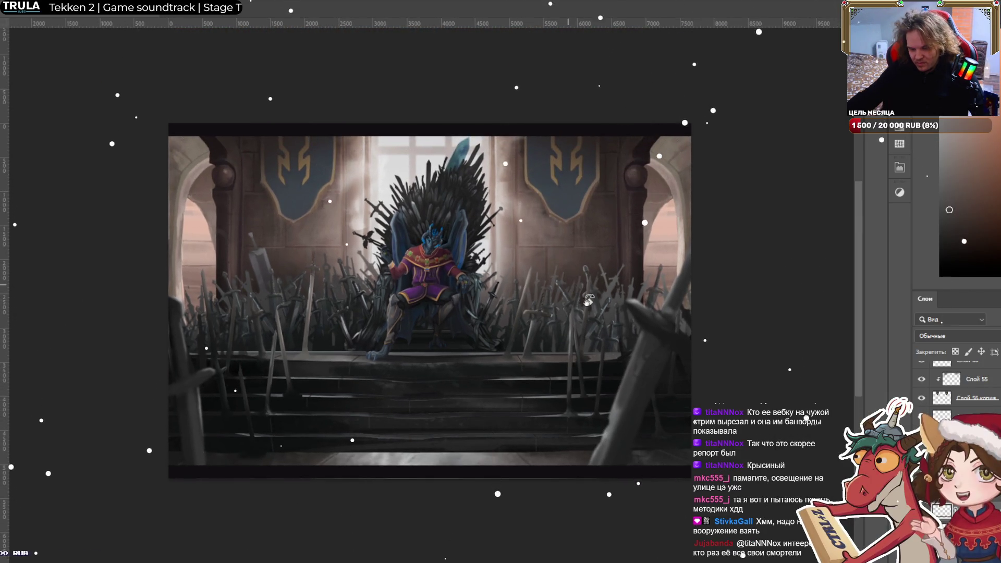
scroll(588, 300, "up", 4)
left_click_drag(568, 320, 561, 249)
key("b")
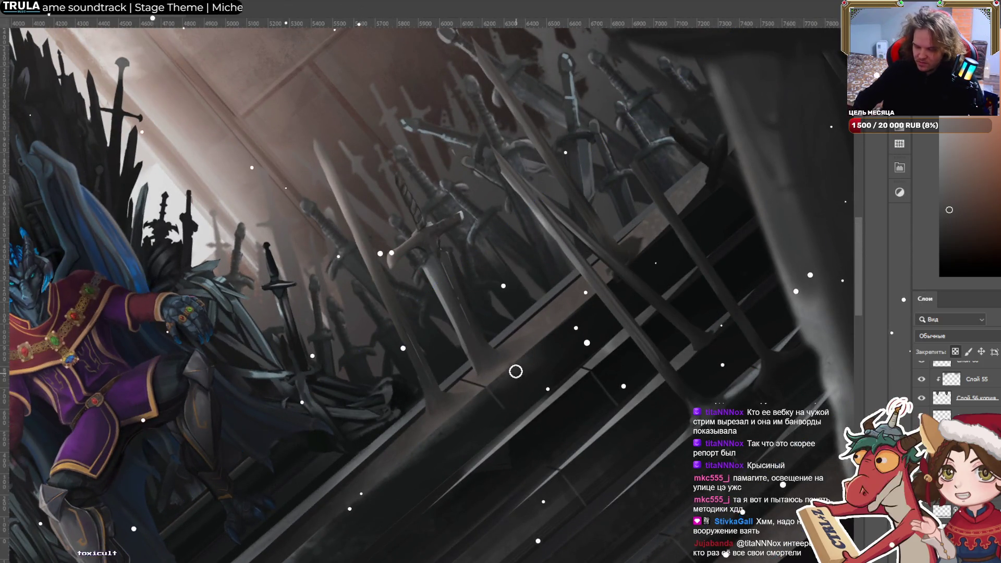
left_click(511, 401, "alt")
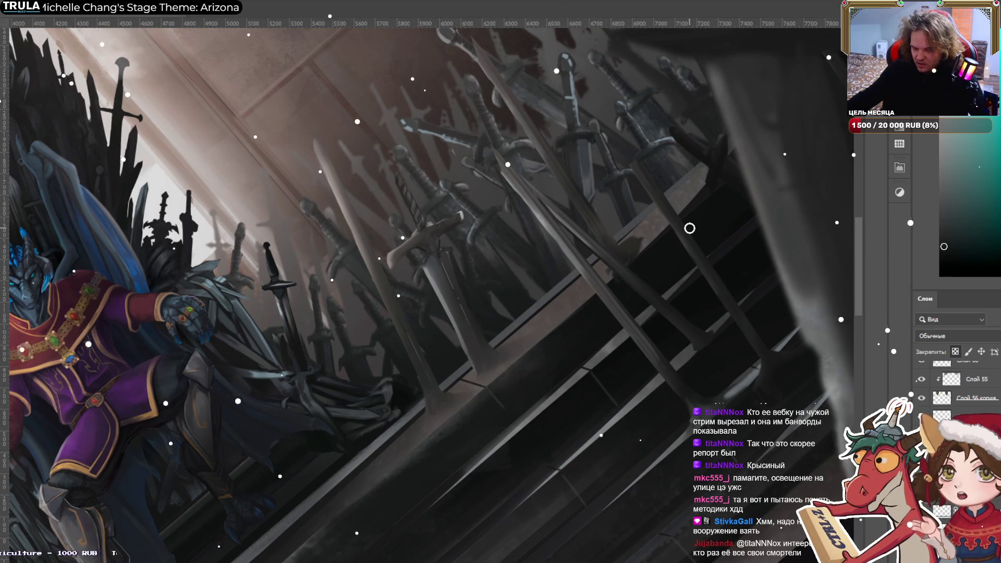
Sample a dark reddish-brown from the painting and rotate the view back upright.
scroll(688, 225, "up", 2)
key("r")
key("b")
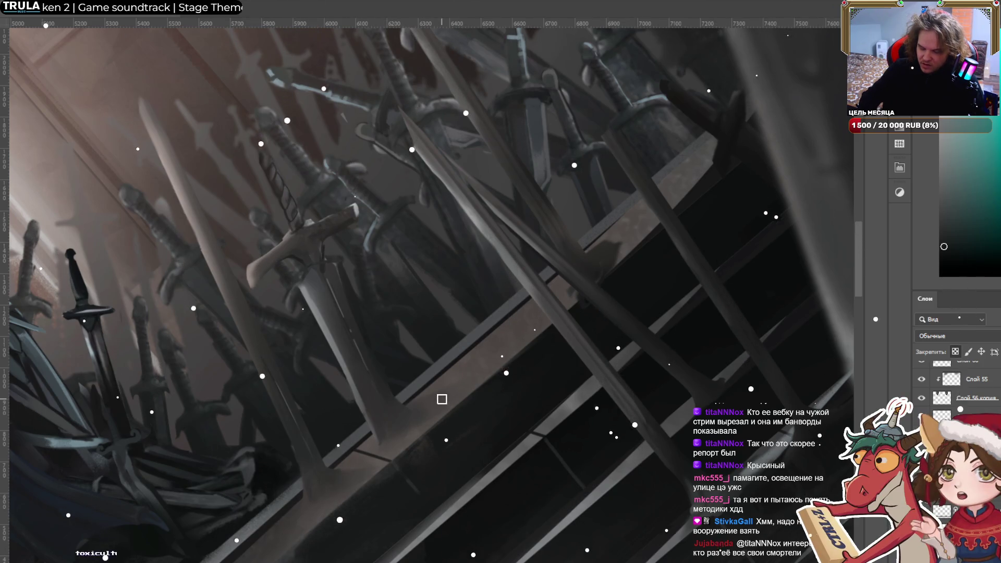
scroll(445, 401, "down", 5)
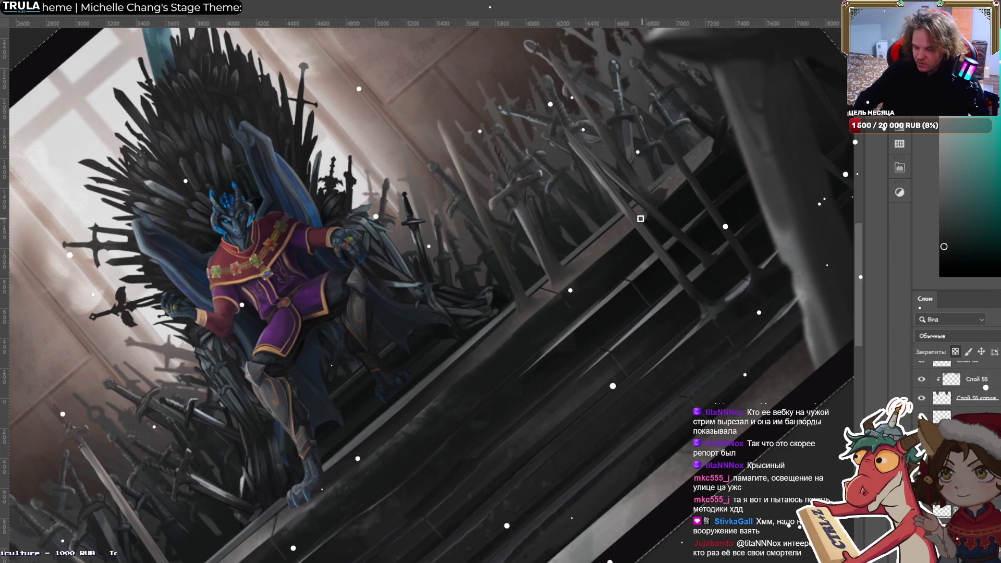
left_click(549, 370, "alt")
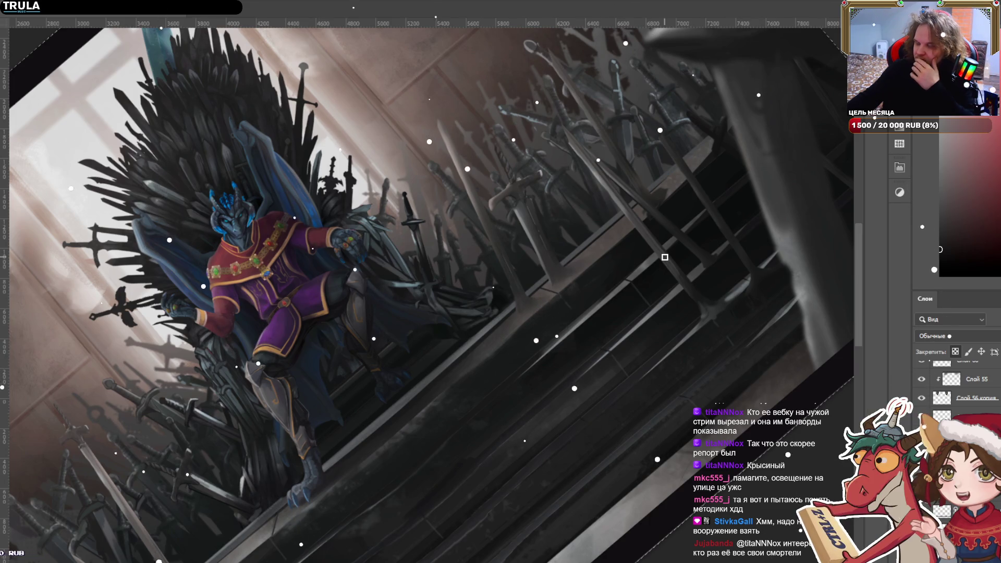
key("r")
left_click_drag(633, 231, 620, 411)
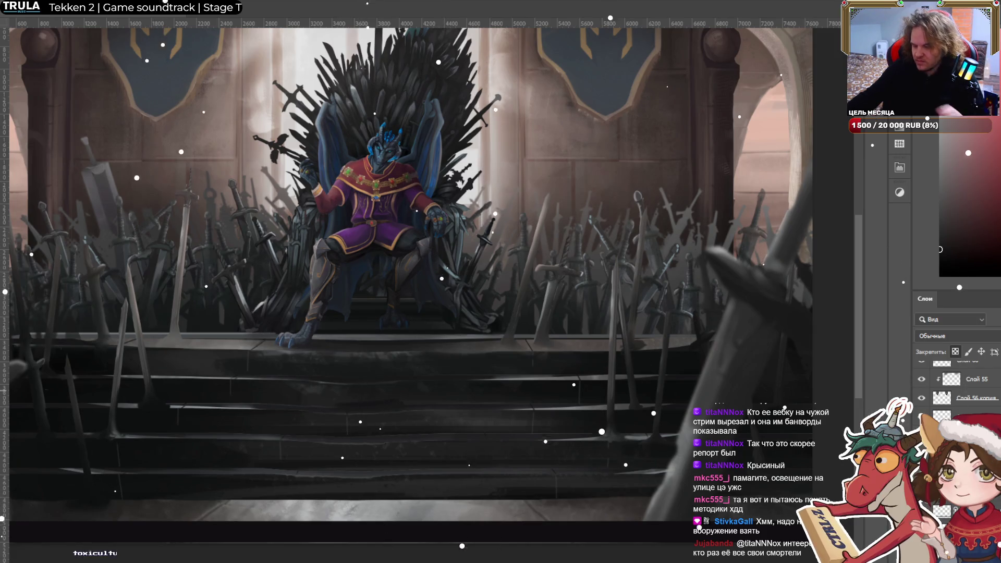
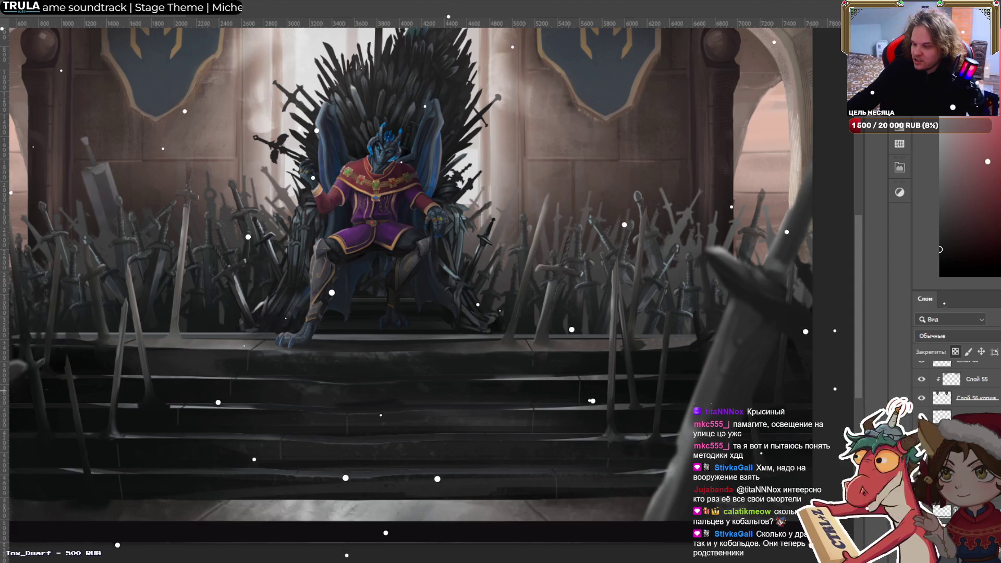
Scroll the Layers panel to locate Слой 83 and Группа 2.
scroll(958, 385, "up", 3)
scroll(959, 386, "down", 2)
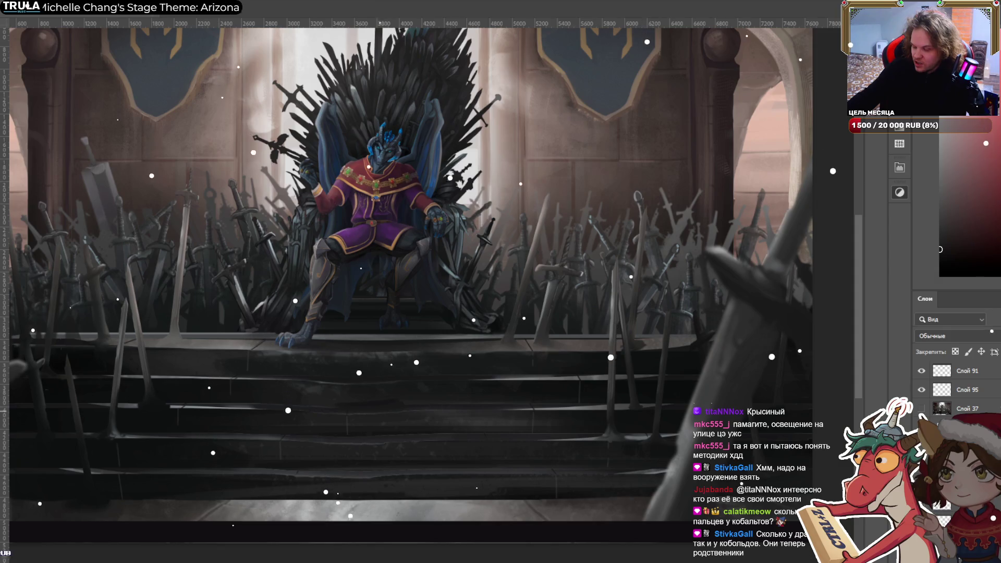
scroll(959, 386, "down", 2)
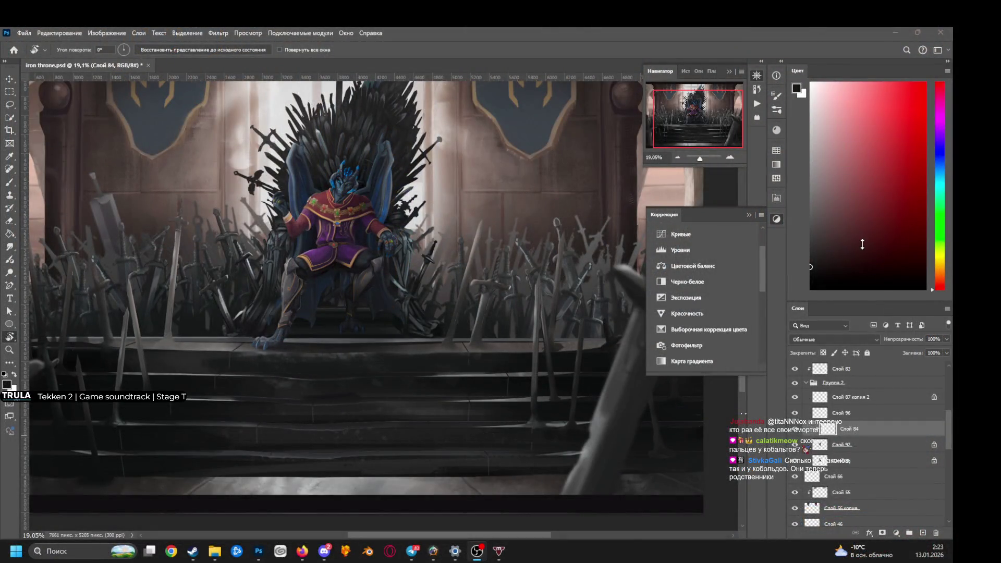
Add a Color Lookup layer using the DropBlues.3DL look, then zoom out to view the whole painting.
scroll(692, 261, "down", 3)
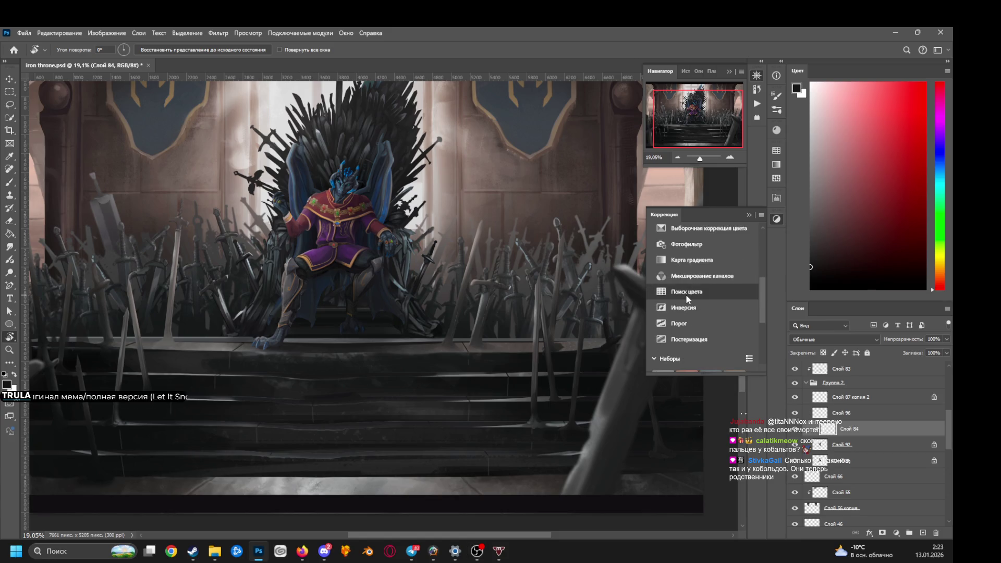
left_click(687, 292)
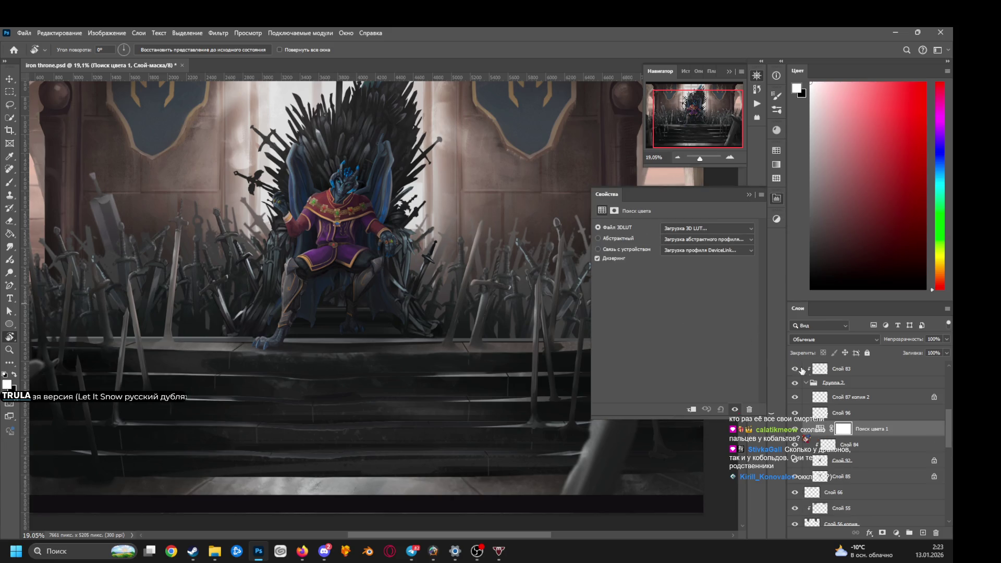
left_click(705, 232)
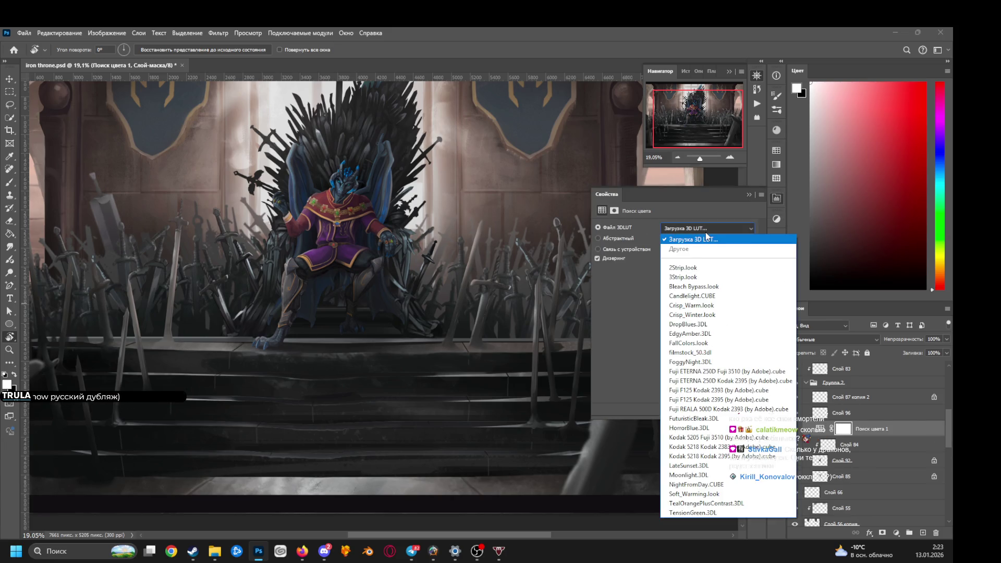
left_click(701, 325)
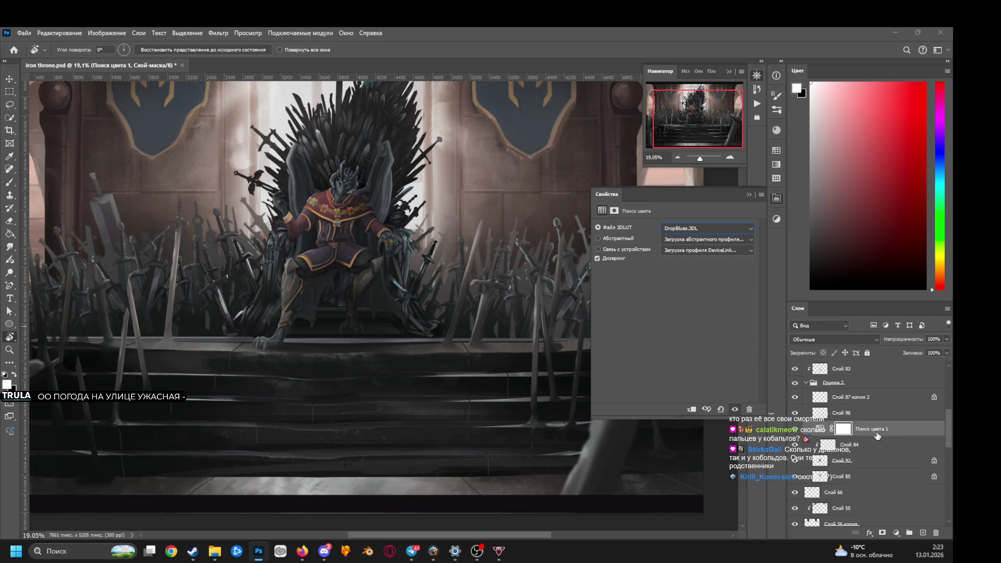
left_click_drag(335, 233, 367, 303)
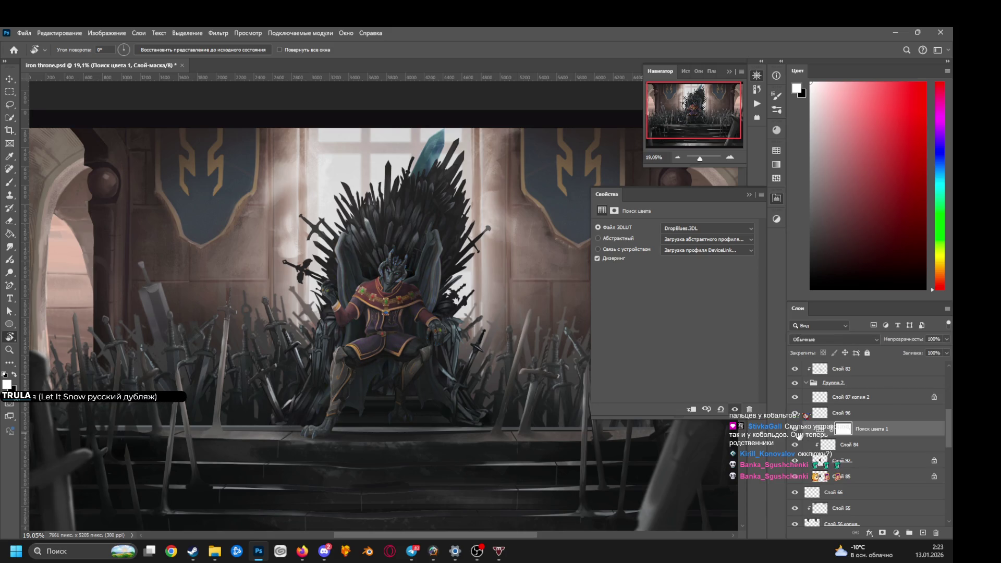
scroll(435, 342, "down", 3)
scroll(443, 302, "up", 1)
mouse_move(385, 294)
left_mouse_down()
mouse_move(462, 332)
mouse_move(452, 333)
left_mouse_up()
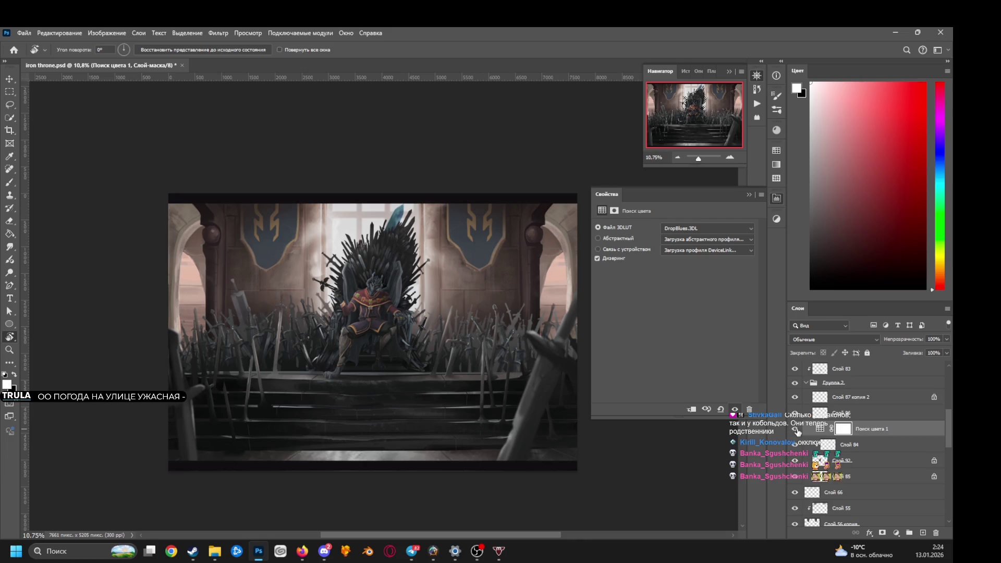
scroll(209, 211, "up", 2)
Centre the dragon and set up the large soft Airbrush with black as the painting colour.
scroll(503, 344, "up", 1)
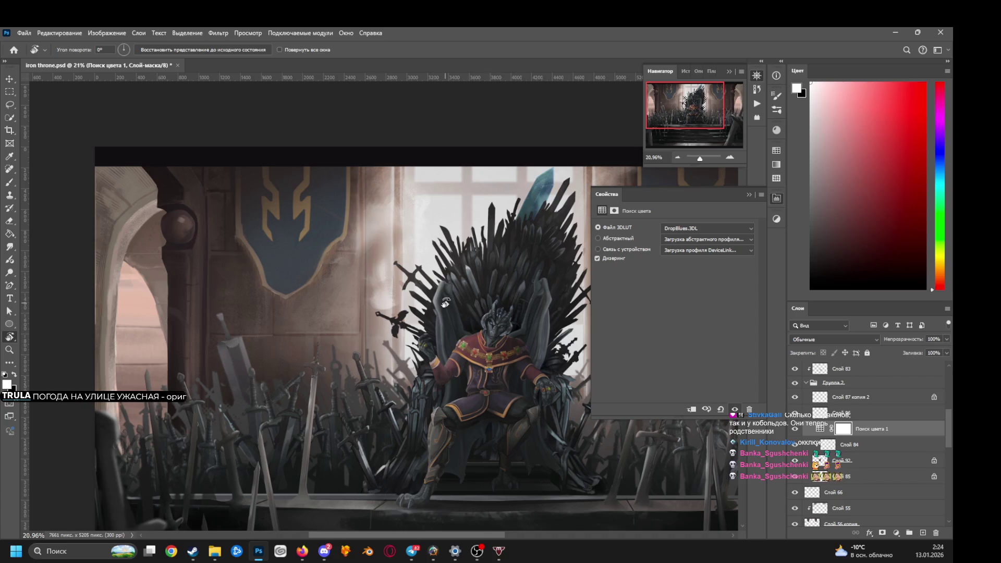
left_click_drag(414, 291, 367, 271)
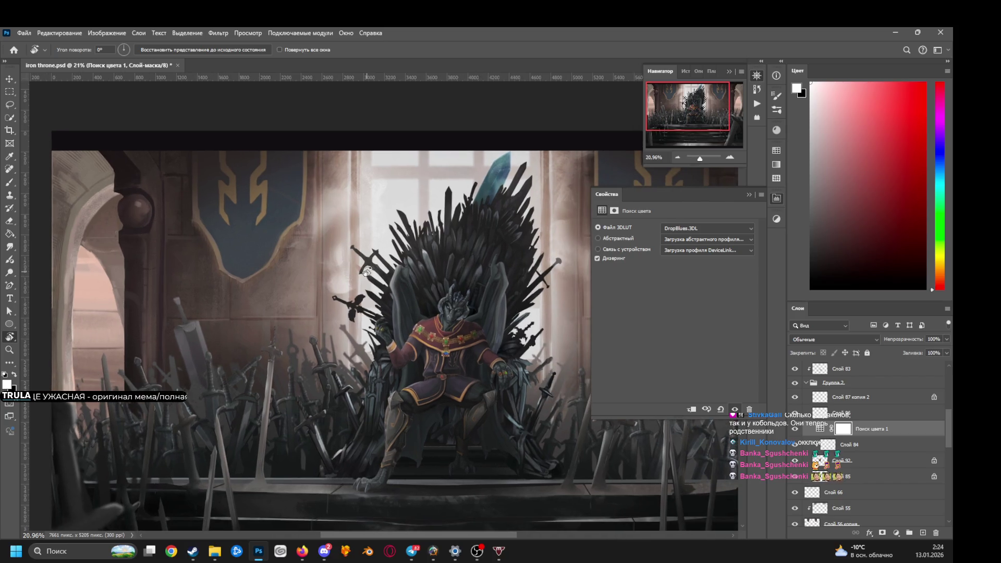
key("b")
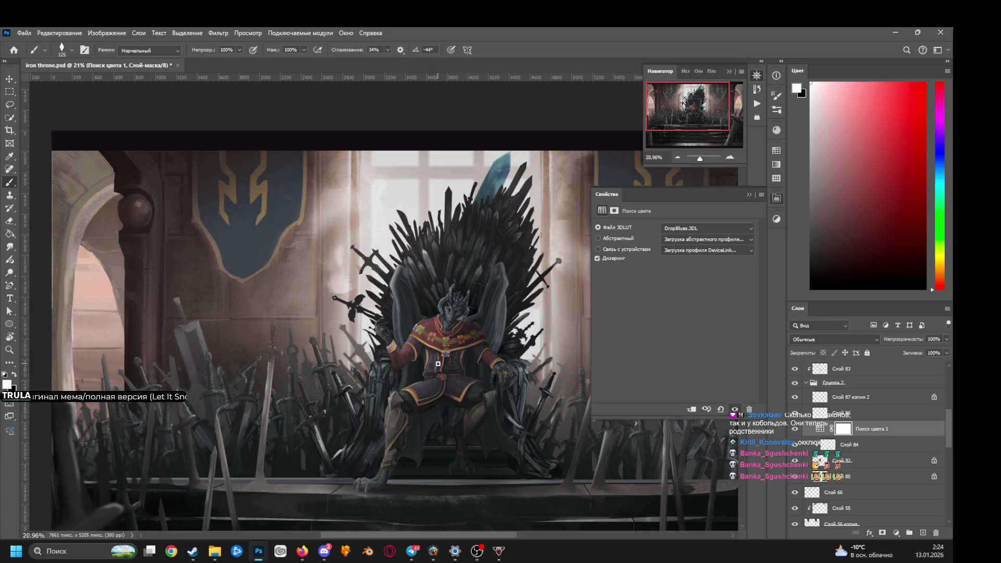
right_click(436, 331)
left_click(485, 500)
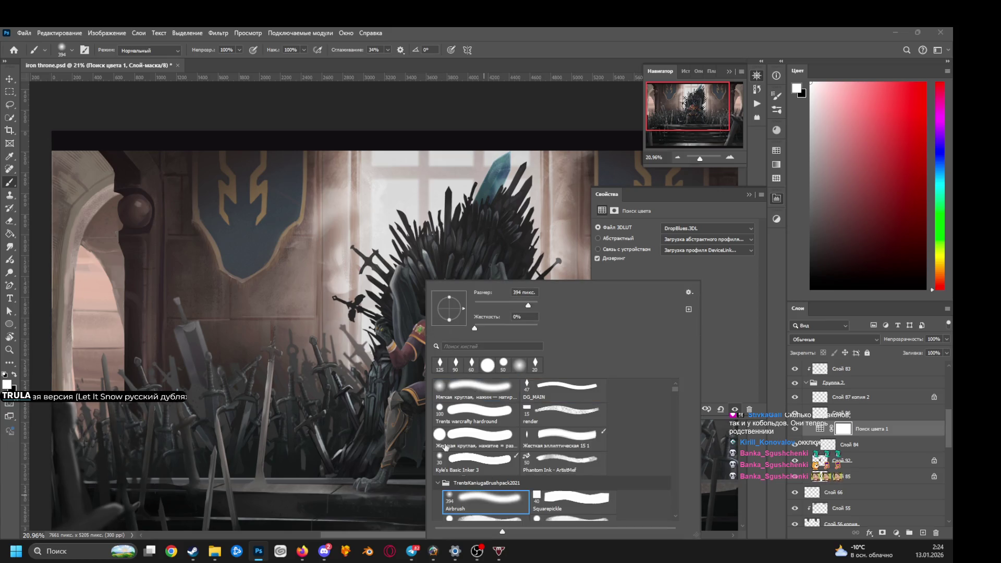
key("Return")
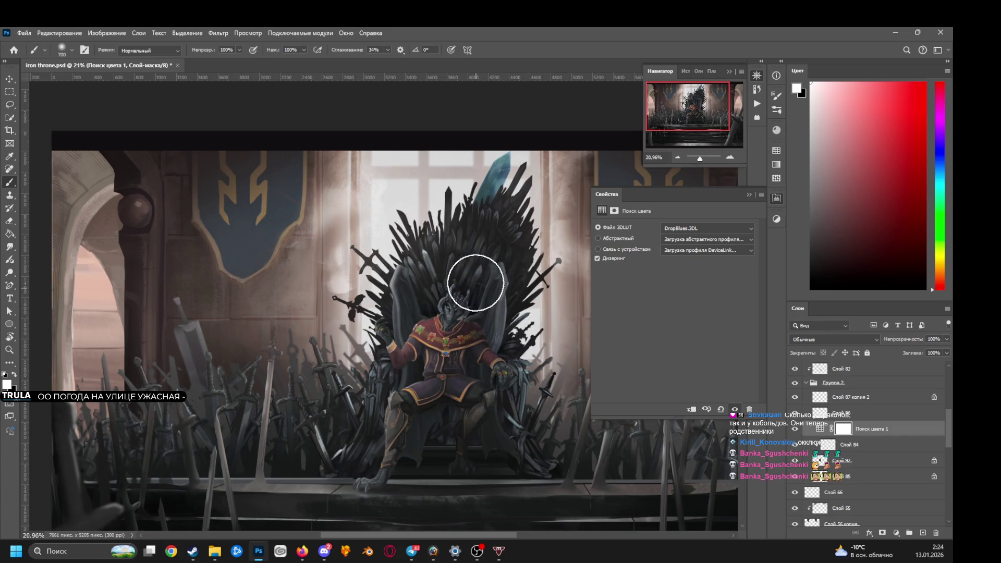
key("x")
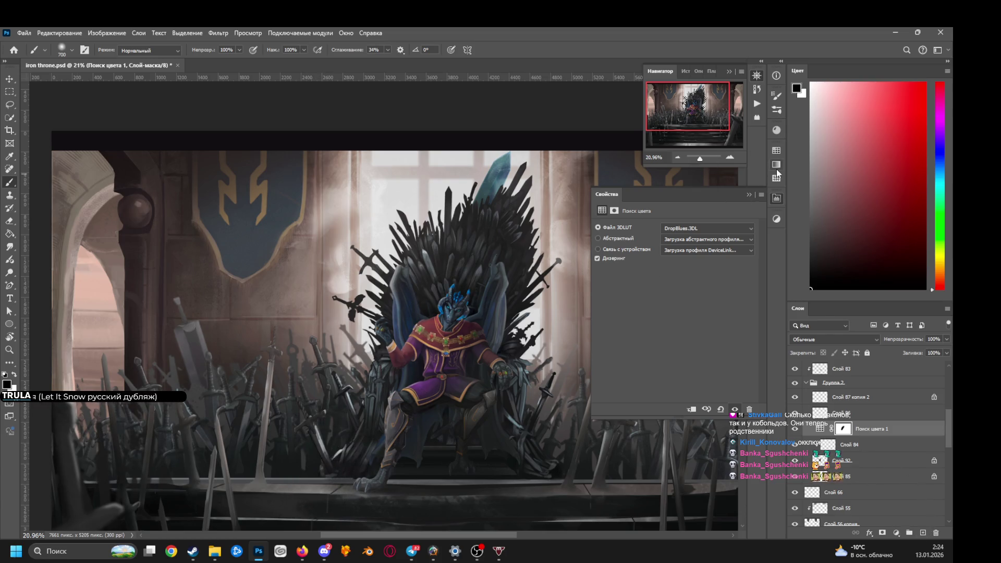
Add a second Color Lookup layer, try Candlelight.CUBE, settle on Fuji ETERNA 250D Kodak 2395, and preview Lighten blending.
left_click(775, 218)
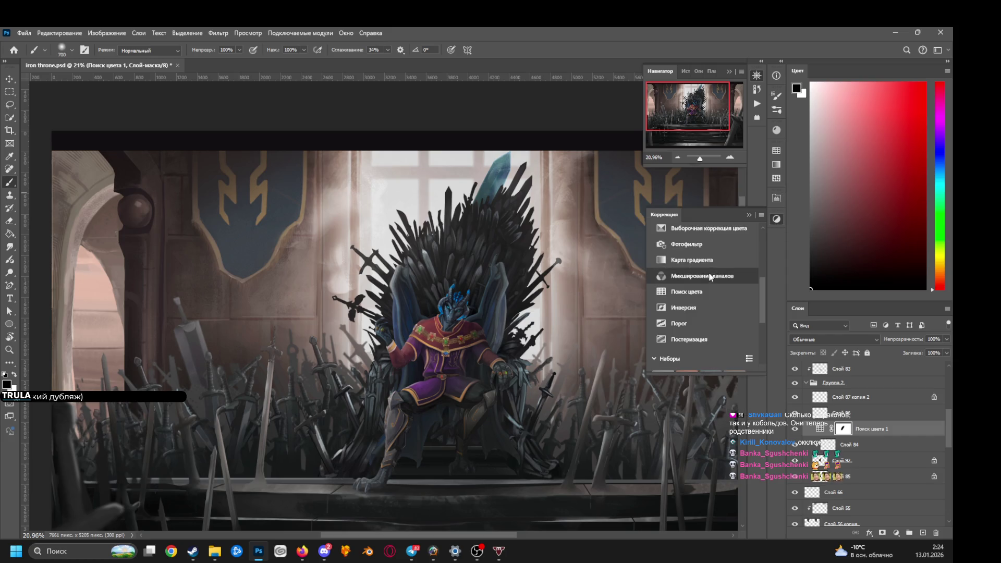
left_click(685, 292)
left_click(698, 230)
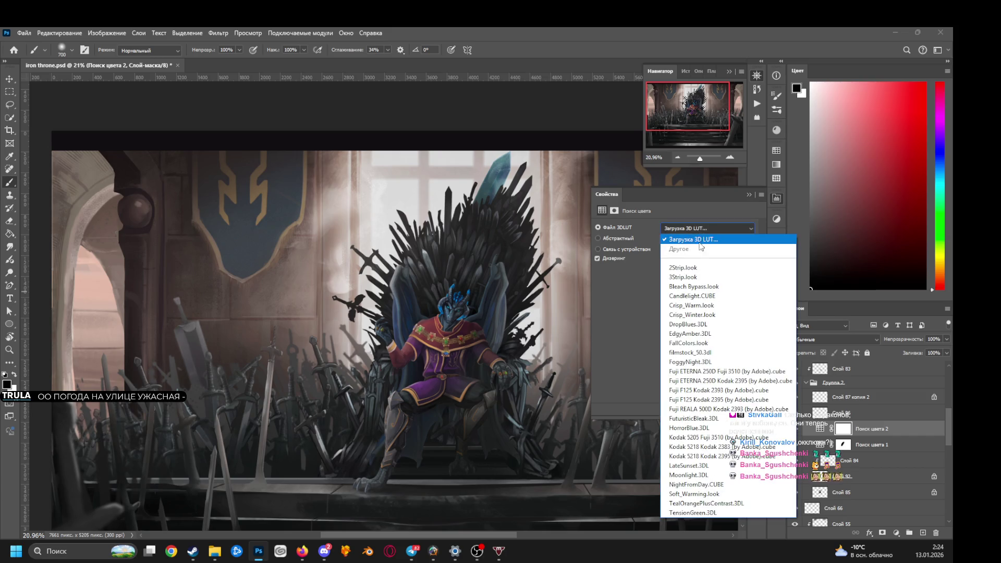
left_click(703, 296)
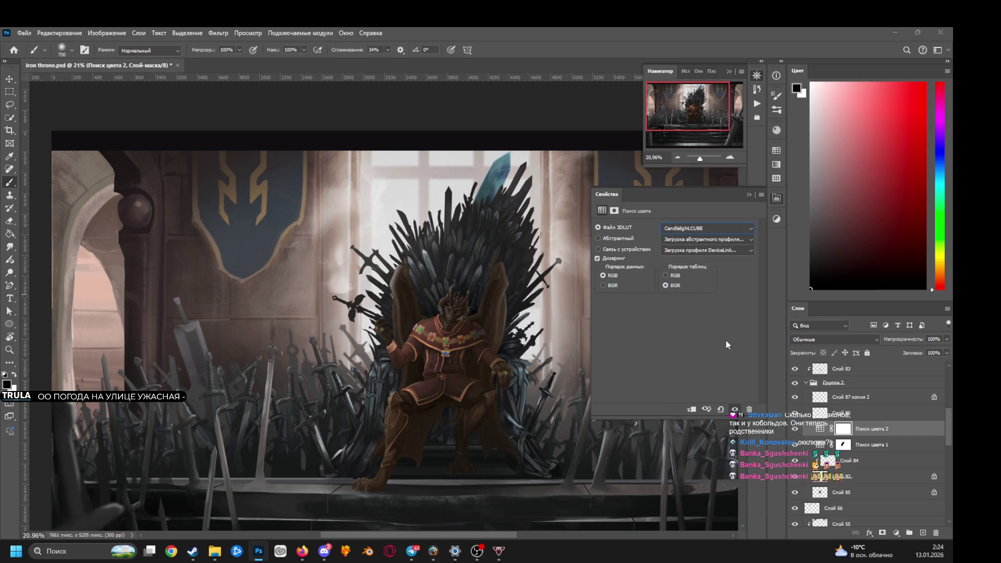
key("Down")
key("Down")
key("Down")
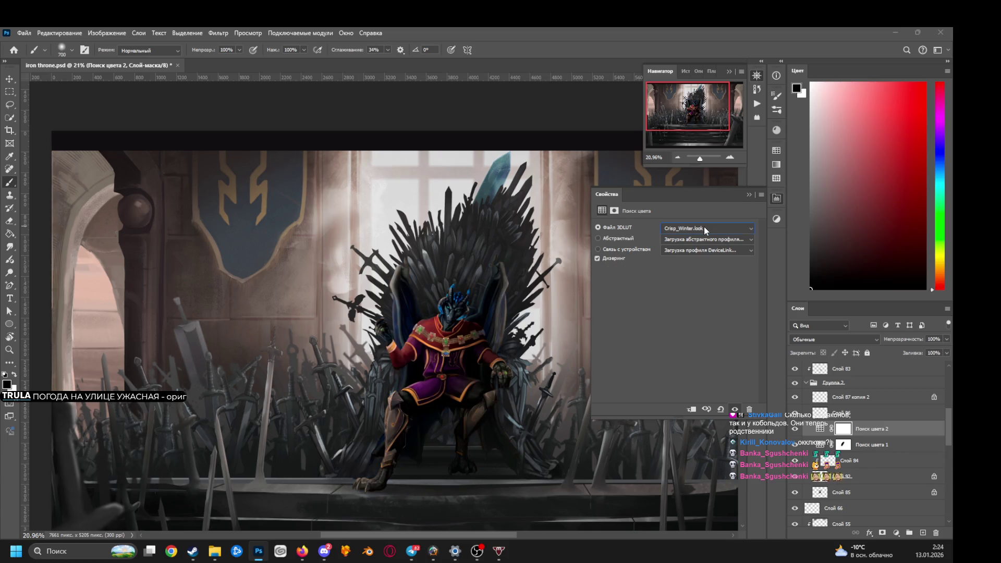
key("Down")
key("Down")
key("Down")
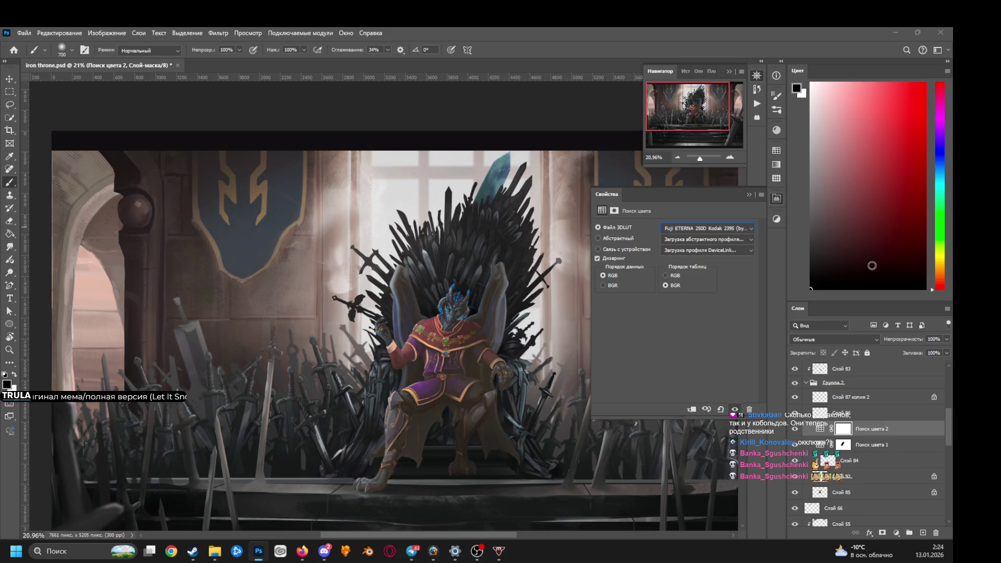
left_click(854, 339)
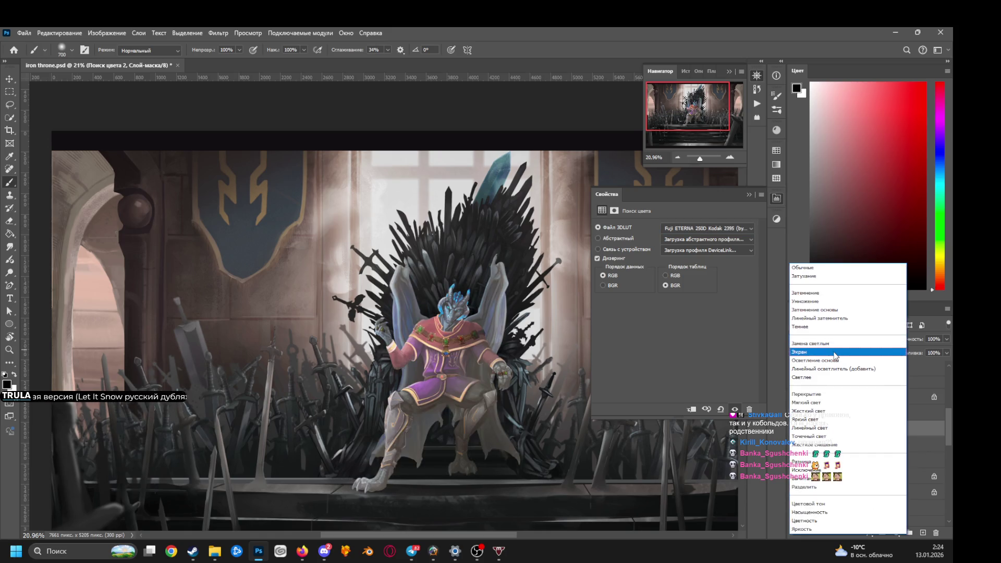
key("Up")
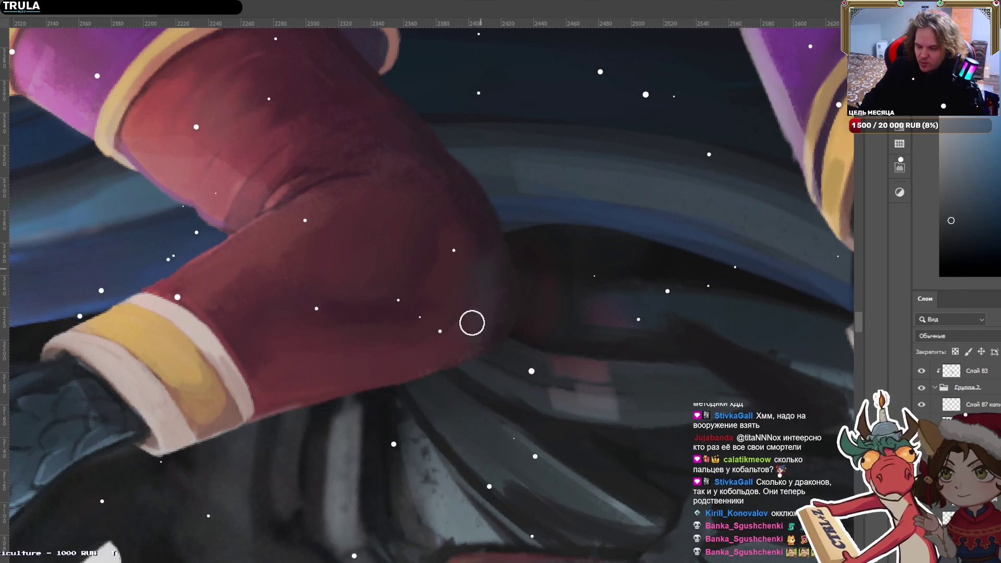
Rotate the view upright onto the leg and select the shin-guard plate along its gold trim.
key("bracketright")
key("bracketright")
key("bracketright")
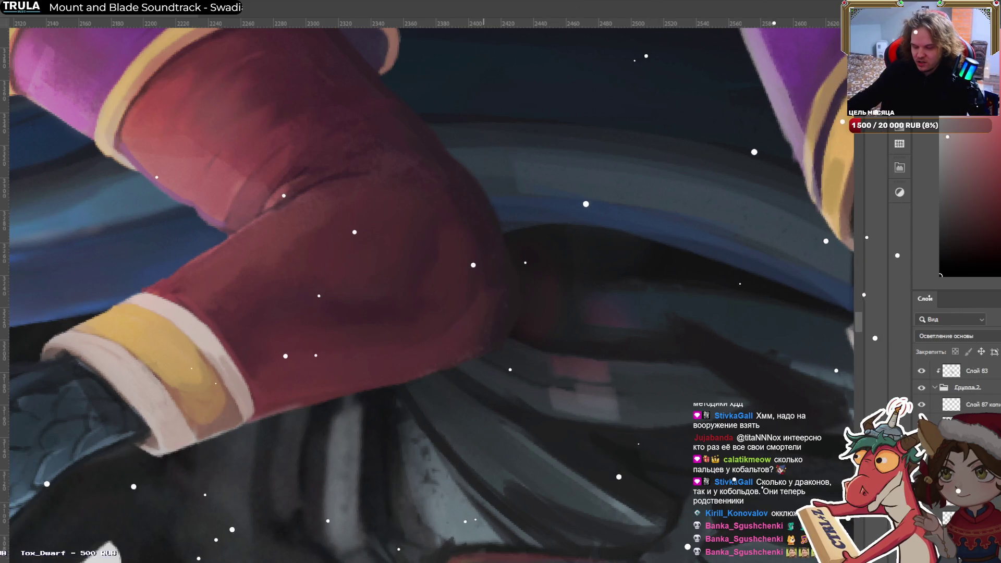
scroll(509, 44, "down", 5)
left_click_drag(405, 76, 538, 436)
scroll(538, 437, "up", 3)
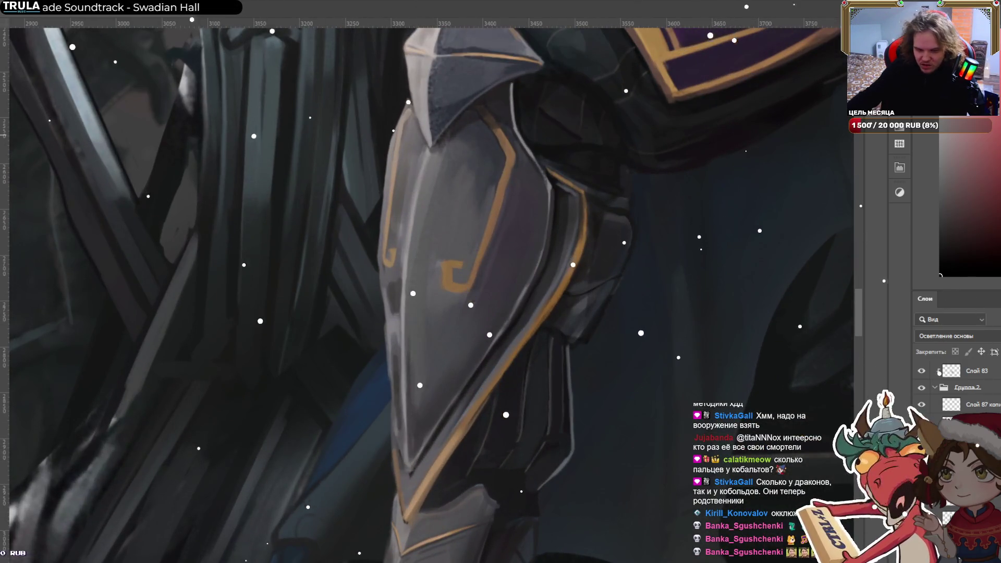
left_click(432, 367)
left_click(431, 366)
left_click(486, 193)
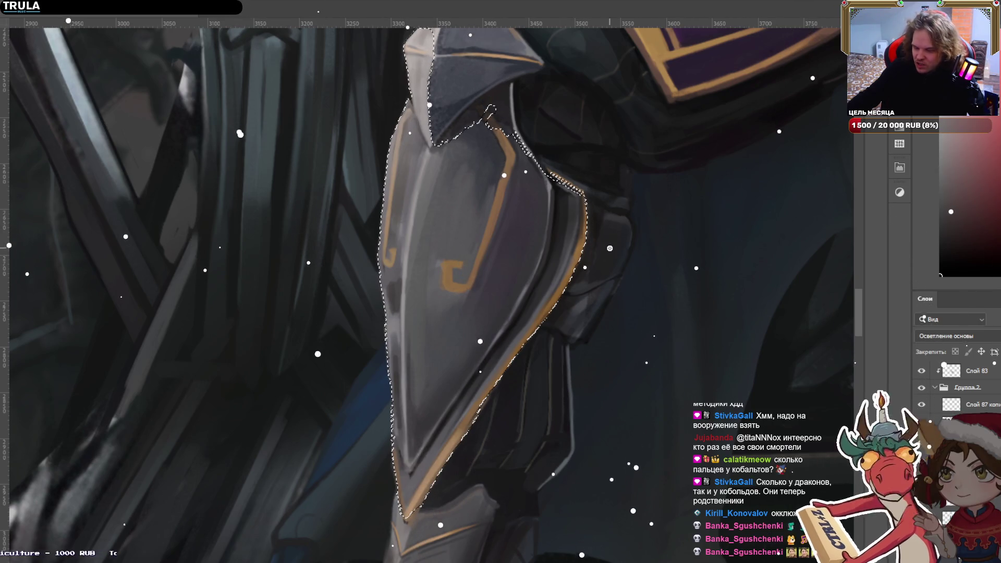
Extend the selection around the plate's upper edge and fill it with a brown-to-yellow gradient in Normal mode.
left_click_drag(409, 68, 423, 114)
left_click_drag(444, 29, 392, 84)
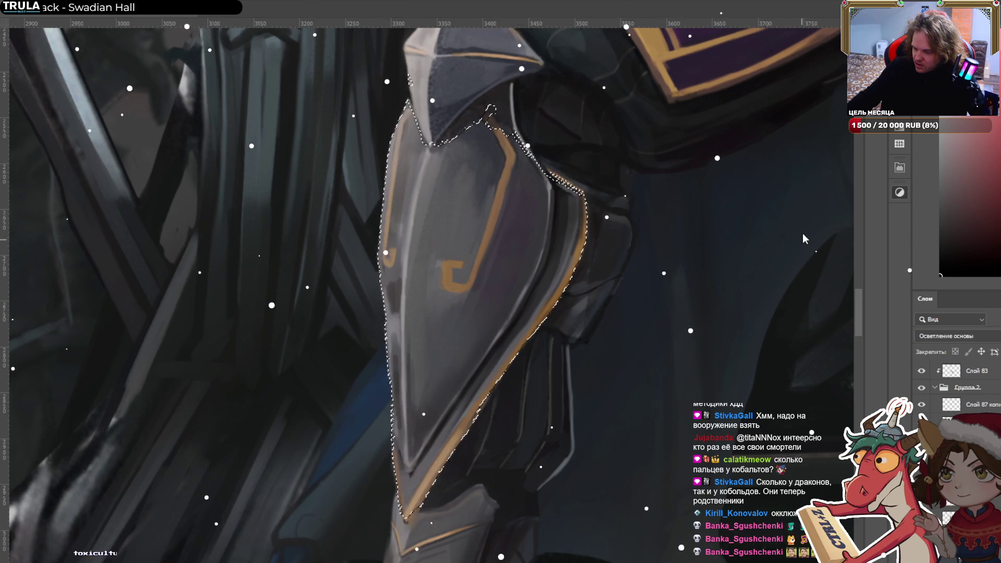
key("shift+alt+n")
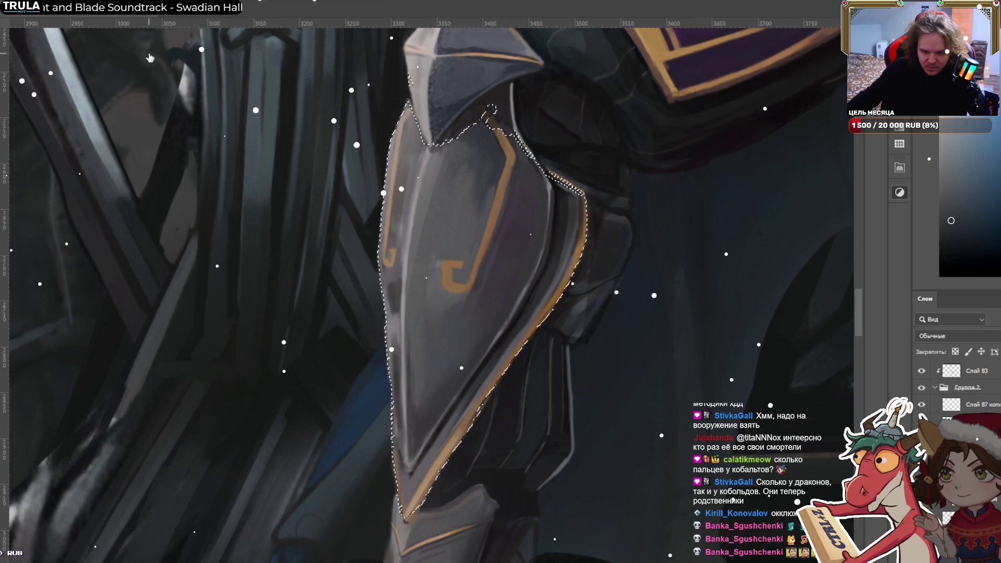
mouse_move(396, 209)
left_mouse_down()
mouse_move(553, 294)
mouse_move(543, 221)
mouse_move(554, 241)
left_mouse_up()
Start a free transform on the gradient-filled plate, then select Слой 87 копия and the layer below it.
scroll(970, 340, "down", 2)
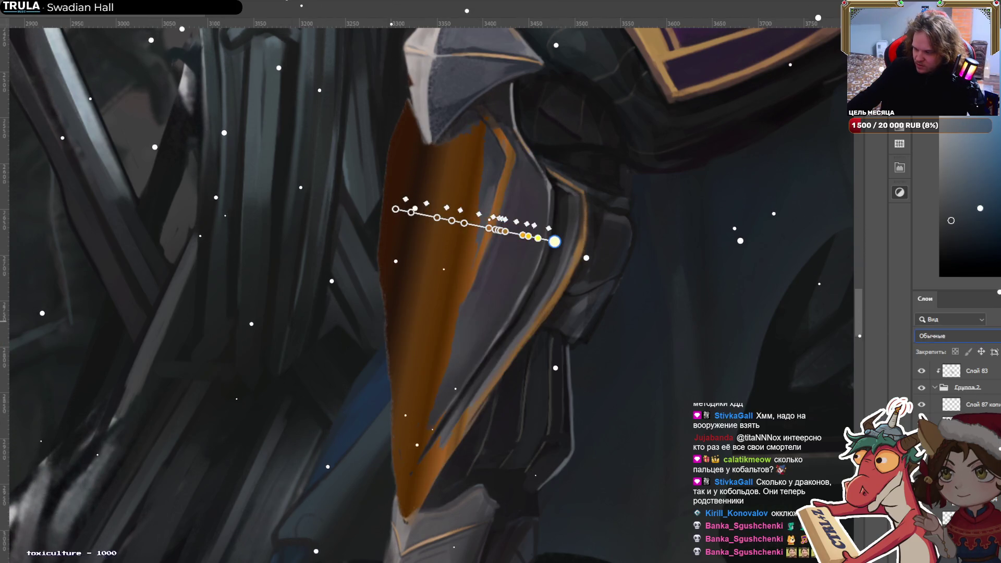
scroll(971, 339, "up", 2)
scroll(953, 336, "down", 3)
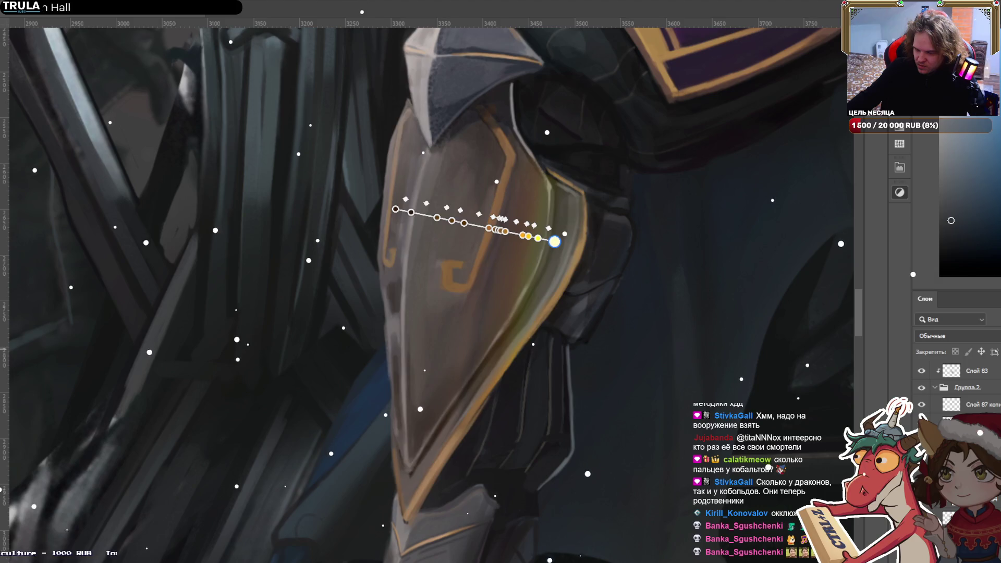
key("ctrl+t")
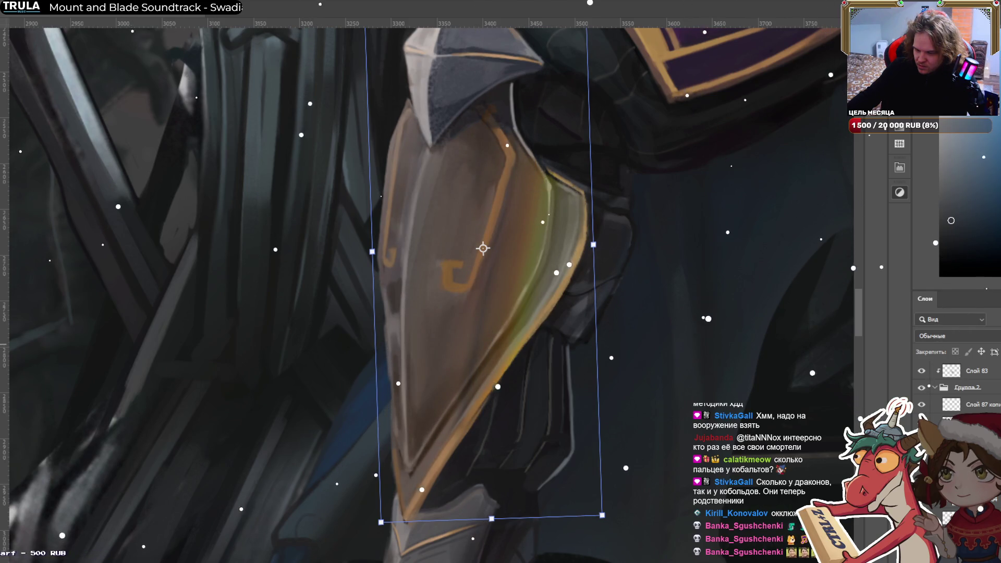
left_click(954, 409)
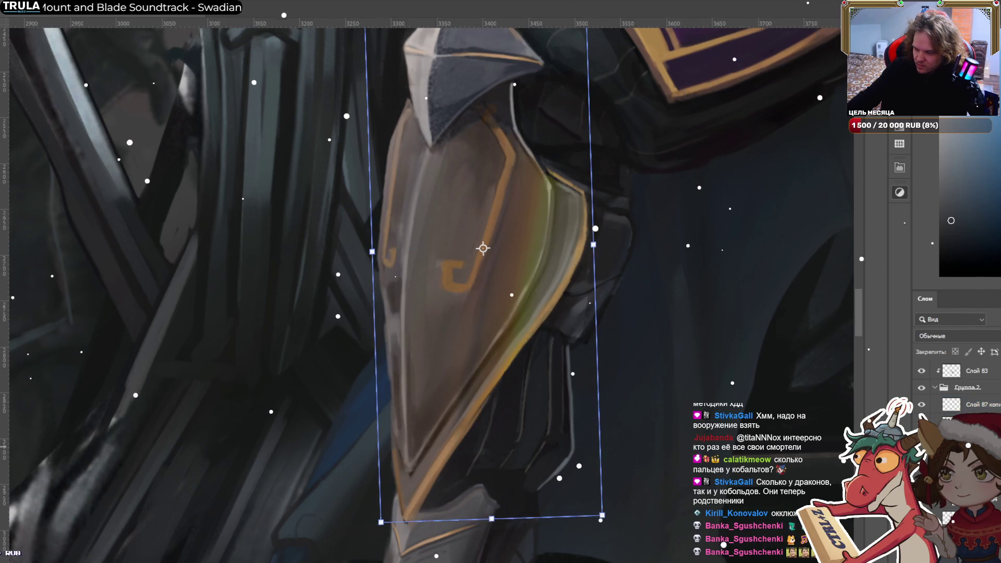
left_click(954, 417)
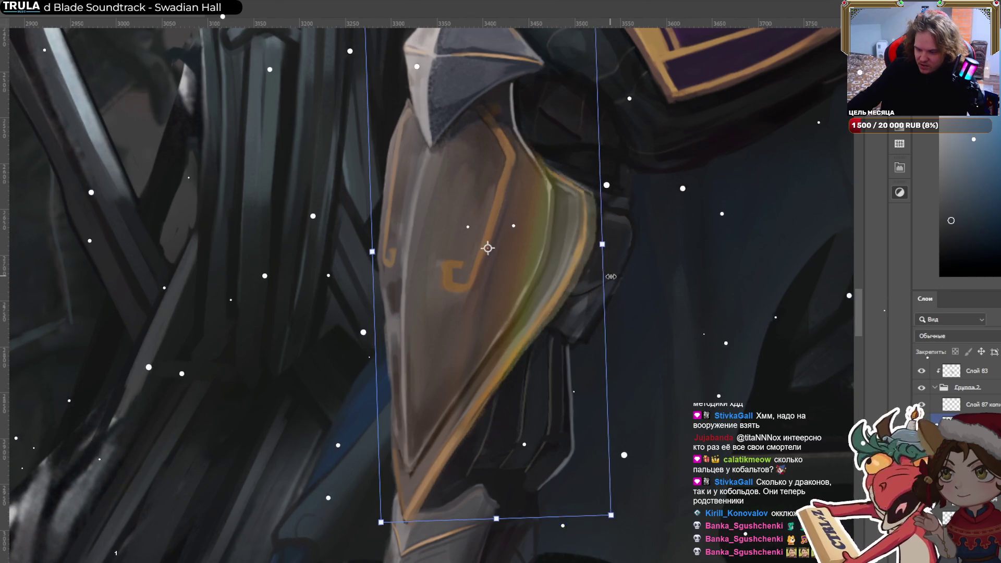